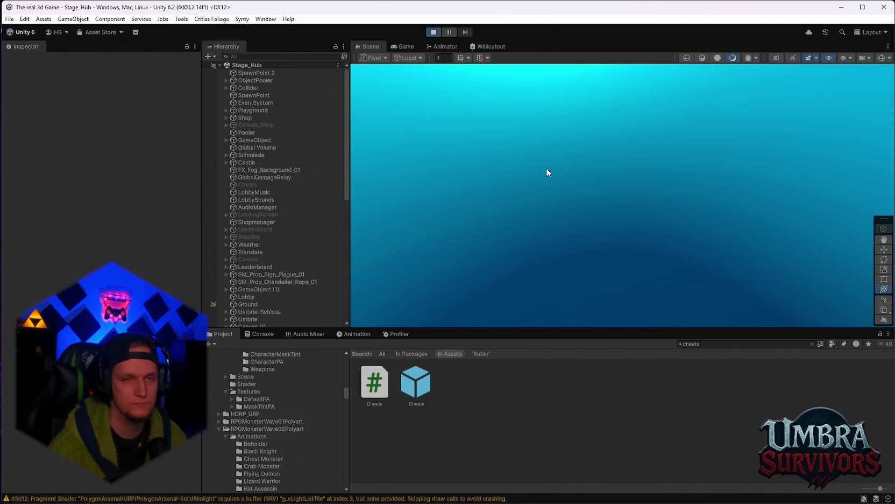
- Enter the hub portal and take Dark Orb as the starting weapon
{"action": "key", "text": "e"}
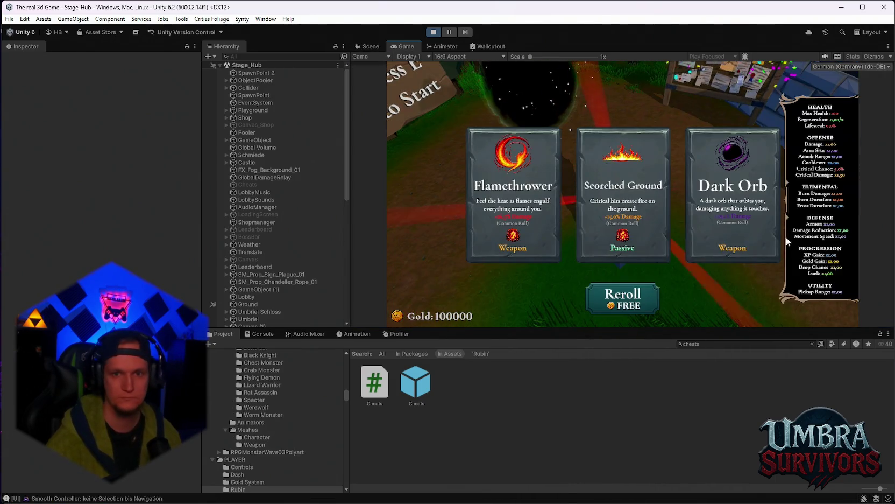
{"action": "left_click", "coordinate": [781, 242]}
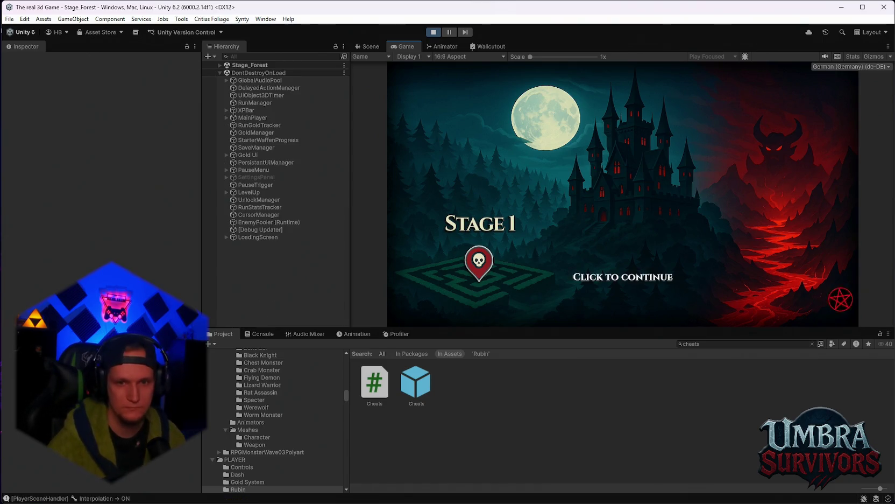
- Continue into the forest run and add the Cheats prefab to the running scene while paused
{"action": "key", "text": "space"}
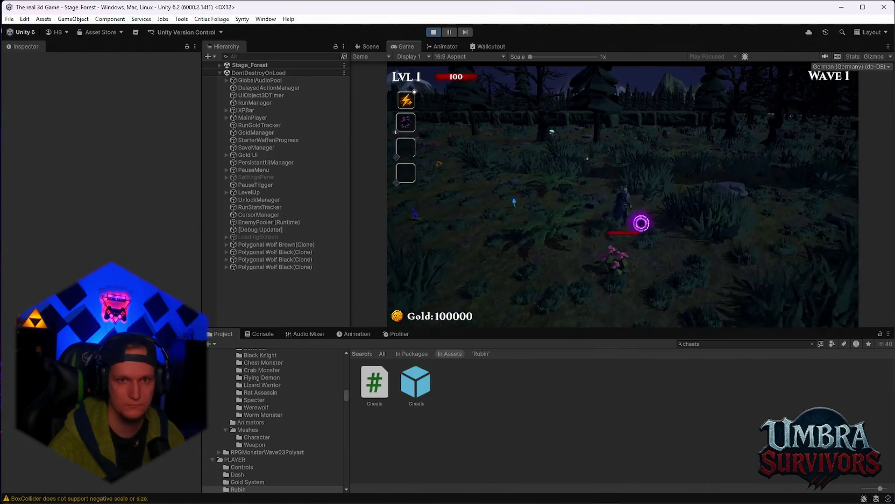
{"action": "key", "text": "Escape"}
{"action": "mouse_move", "coordinate": [414, 395]}
{"action": "left_mouse_down"}
{"action": "mouse_move", "coordinate": [262, 301]}
{"action": "mouse_move", "coordinate": [291, 307]}
{"action": "left_mouse_up"}
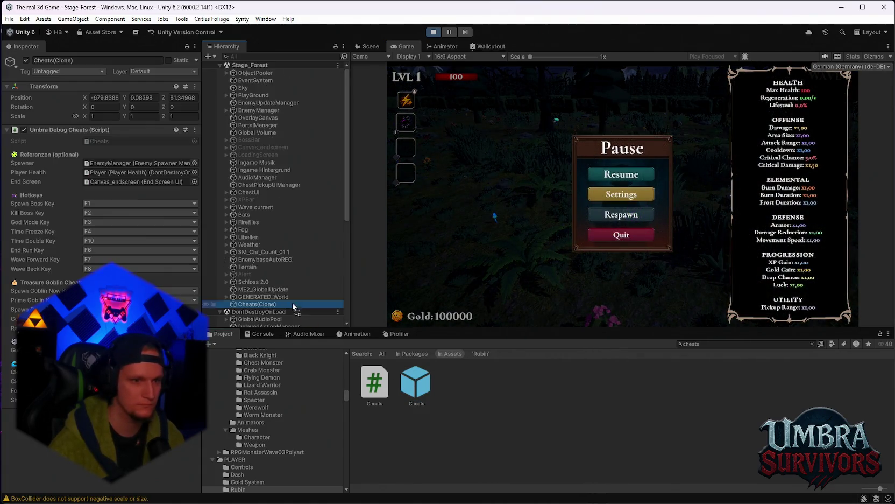
- Resume play and pick the Icicle weapon and a frost passive card
{"action": "left_click", "coordinate": [595, 174]}
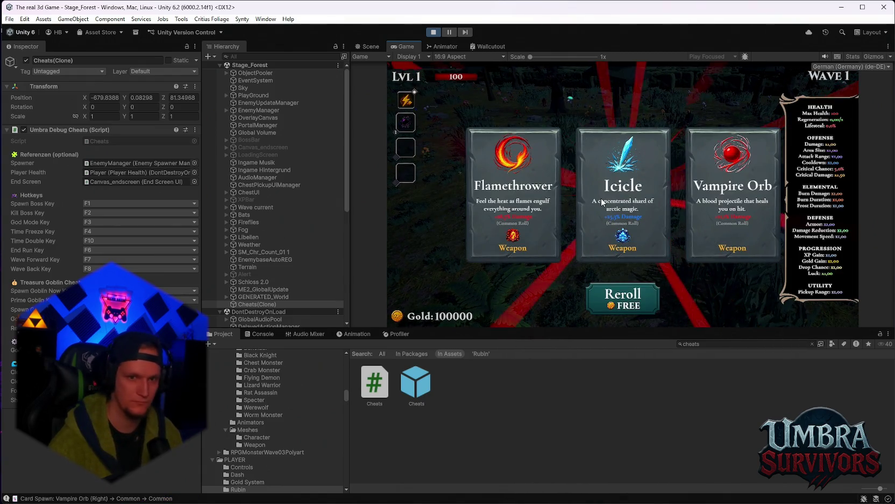
{"action": "left_click", "coordinate": [601, 198]}
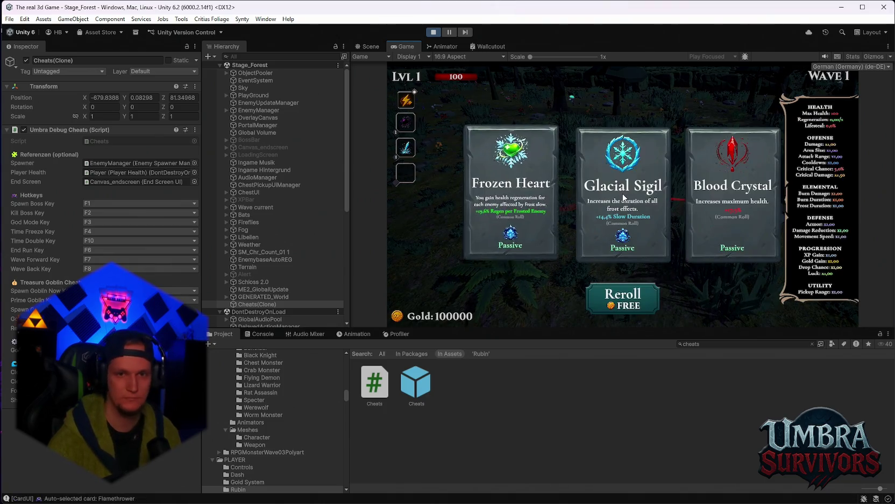
{"action": "left_click", "coordinate": [489, 214]}
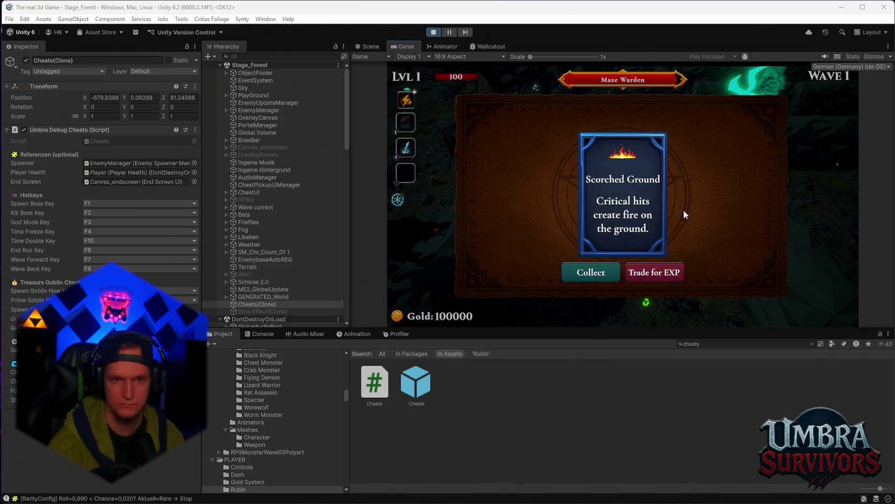
- Trade Scorched Ground for EXP, pick Nova, then pause and exit play mode
{"action": "left_click", "coordinate": [662, 272]}
{"action": "left_click", "coordinate": [623, 197]}
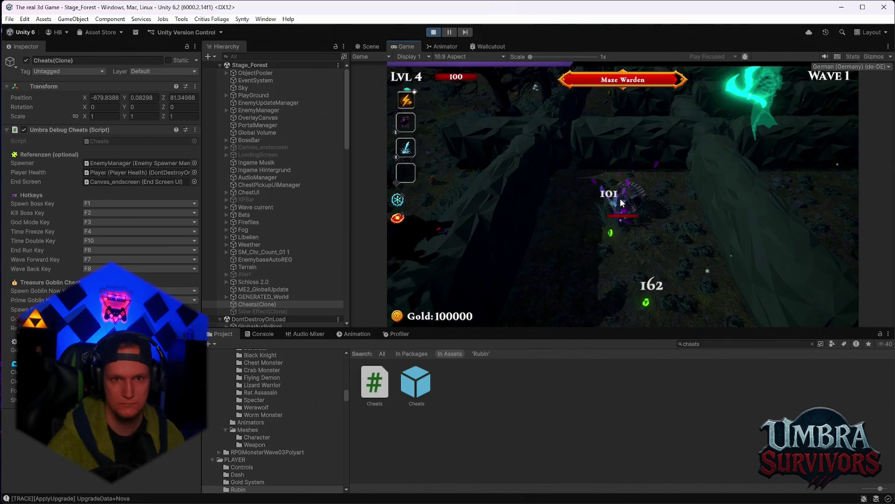
{"action": "key", "text": "Escape"}
{"action": "left_click", "coordinate": [434, 33]}
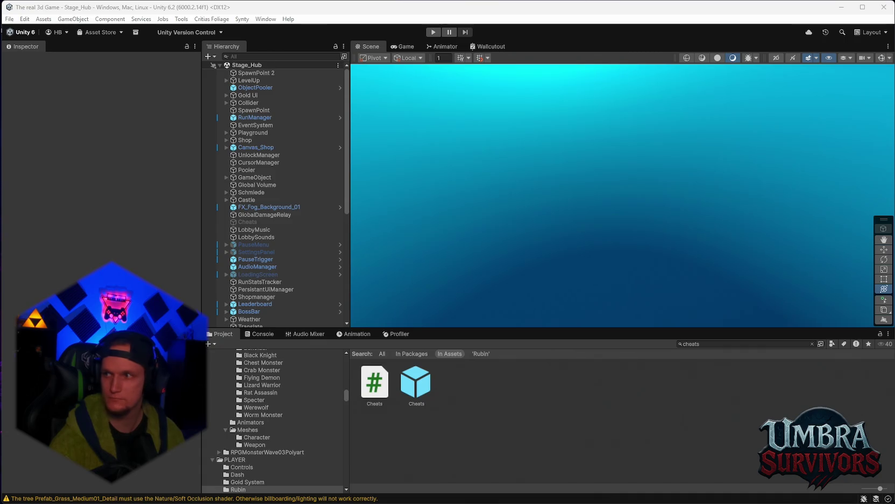
- Check the Console log and inspect the Maze Warden object's prefab overrides
{"action": "left_click", "coordinate": [712, 441]}
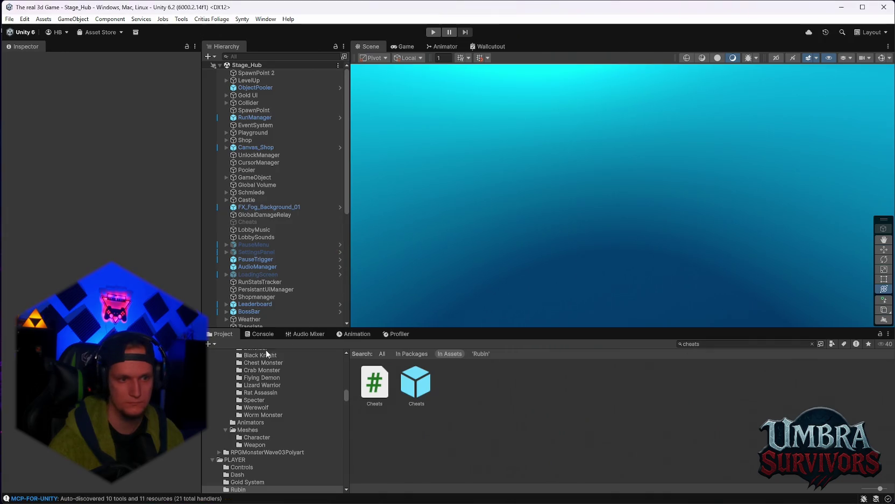
{"action": "left_click", "coordinate": [263, 334]}
{"action": "left_click", "coordinate": [221, 334]}
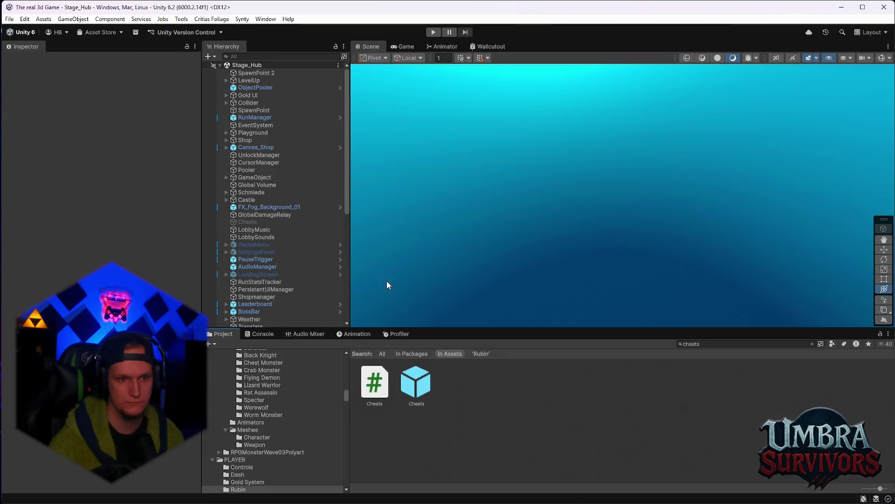
{"action": "scroll", "coordinate": [271, 249], "scroll_direction": "down", "scroll_amount": 8}
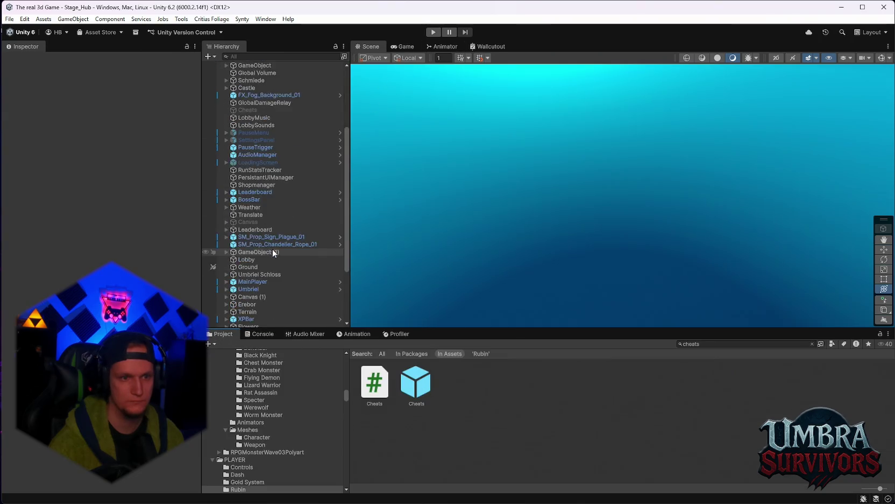
{"action": "left_click", "coordinate": [256, 323]}
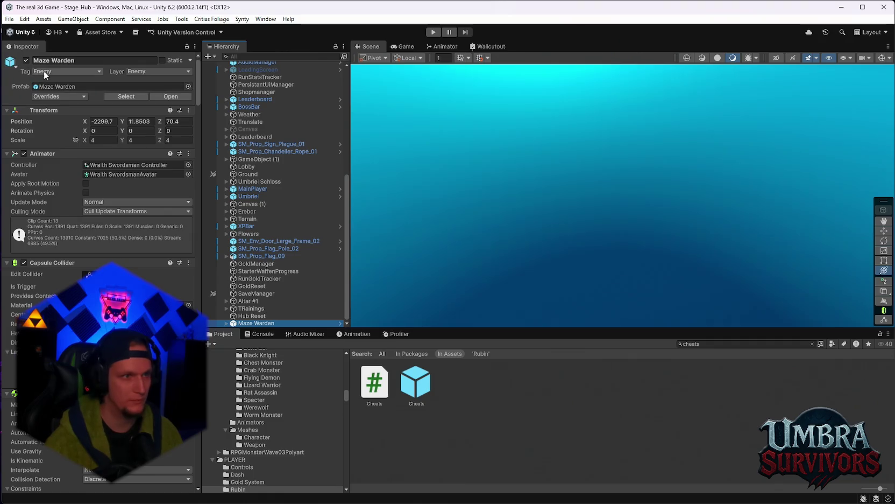
{"action": "left_click", "coordinate": [59, 97]}
{"action": "left_click", "coordinate": [273, 315]}
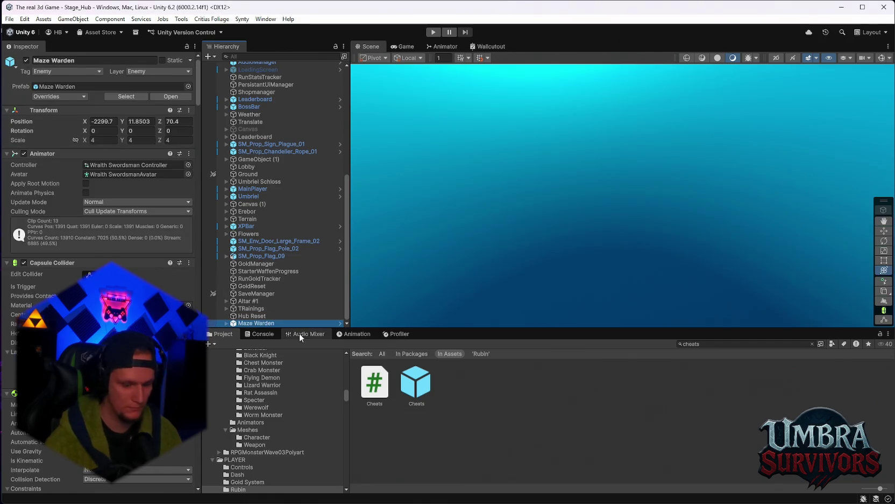
- Search the project for 'maze' assets and select the Maze Warden prefab
{"action": "left_click", "coordinate": [710, 344]}
{"action": "type", "text": "maze"}
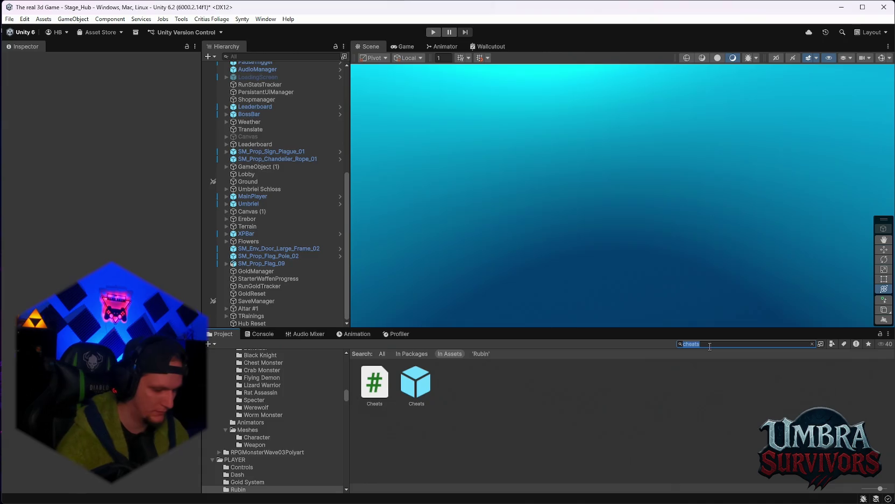
{"action": "type", "text": "wa"}
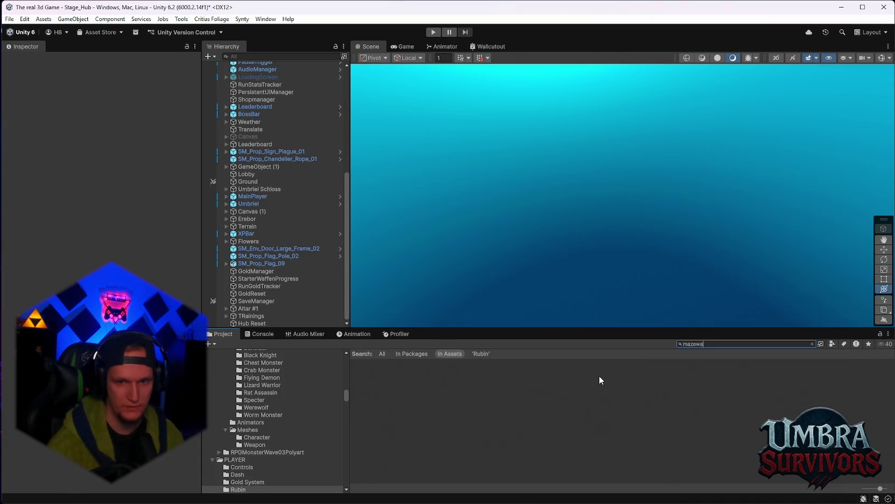
{"action": "key", "text": "BackSpace"}
{"action": "key", "text": "BackSpace"}
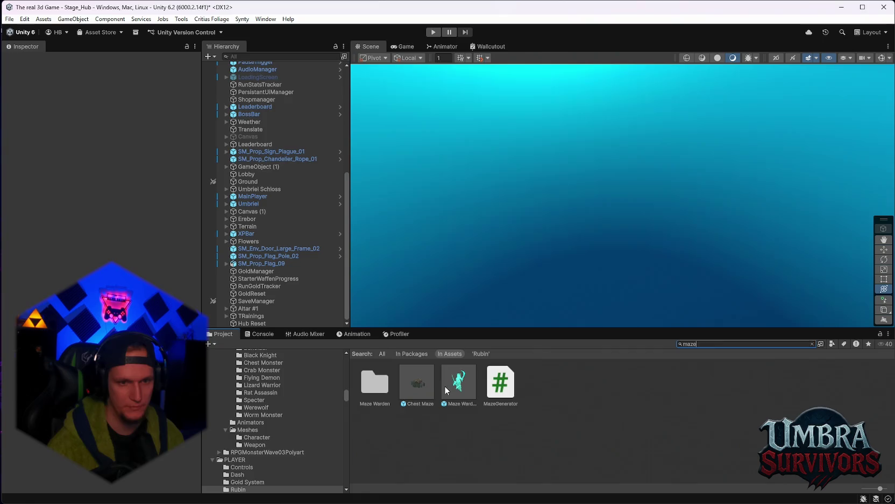
{"action": "left_click", "coordinate": [446, 390]}
{"action": "scroll", "coordinate": [122, 253], "scroll_direction": "down", "scroll_amount": 10}
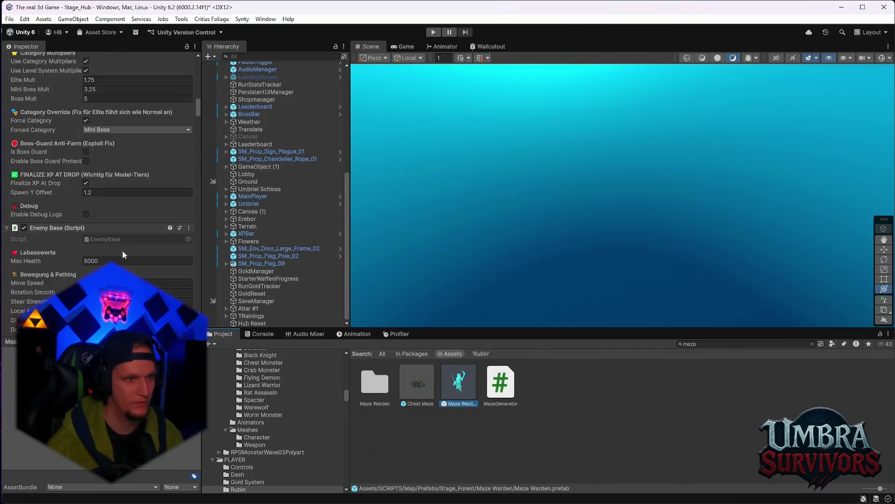
- Set the Maze Warden prefab's Enemy Base Max Health to 10000
{"action": "scroll", "coordinate": [123, 250], "scroll_direction": "down", "scroll_amount": 5}
{"action": "left_click", "coordinate": [105, 161]}
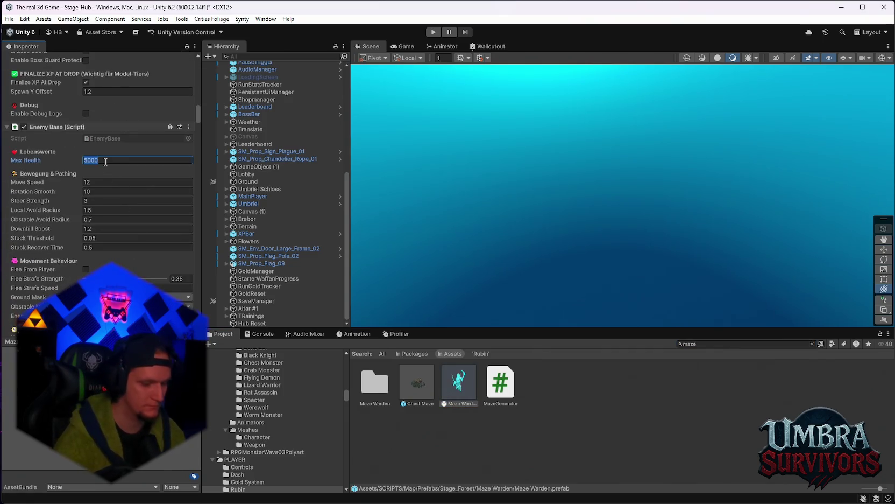
{"action": "type", "text": "100"}
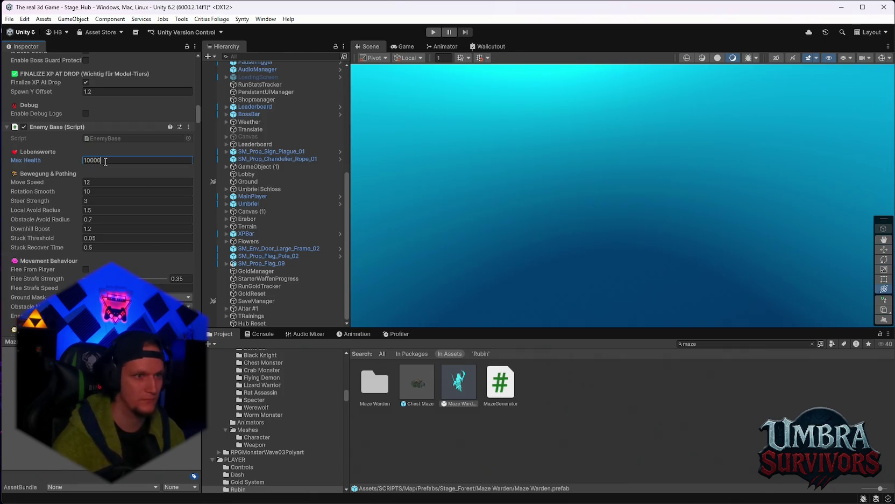
{"action": "scroll", "coordinate": [267, 433], "scroll_direction": "up", "scroll_amount": 3}
- Search 'wichtig', open the Wichtiges folder and inspect Character_SpiritDemon_01's 65000 health stats
{"action": "left_click", "coordinate": [705, 343]}
{"action": "type", "text": "wichtig"}
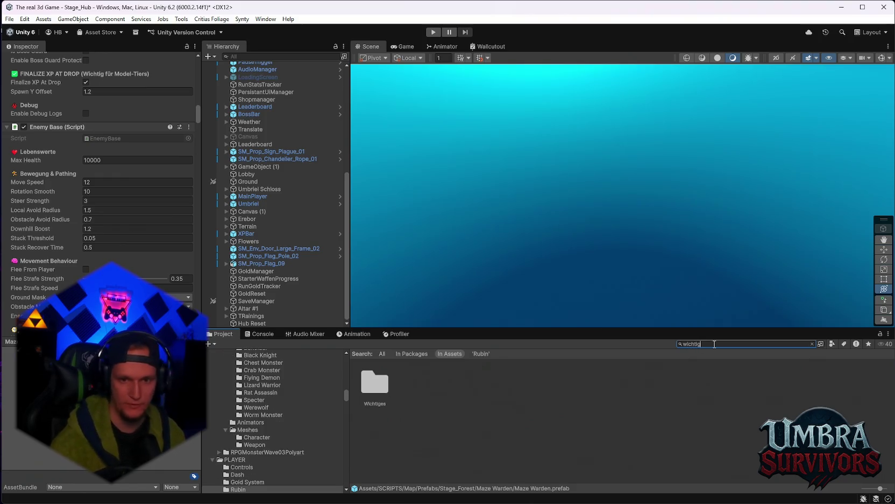
{"action": "double_click", "coordinate": [375, 383]}
{"action": "left_click", "coordinate": [555, 383]}
{"action": "scroll", "coordinate": [154, 226], "scroll_direction": "down", "scroll_amount": 5}
{"action": "scroll", "coordinate": [157, 222], "scroll_direction": "down", "scroll_amount": 2}
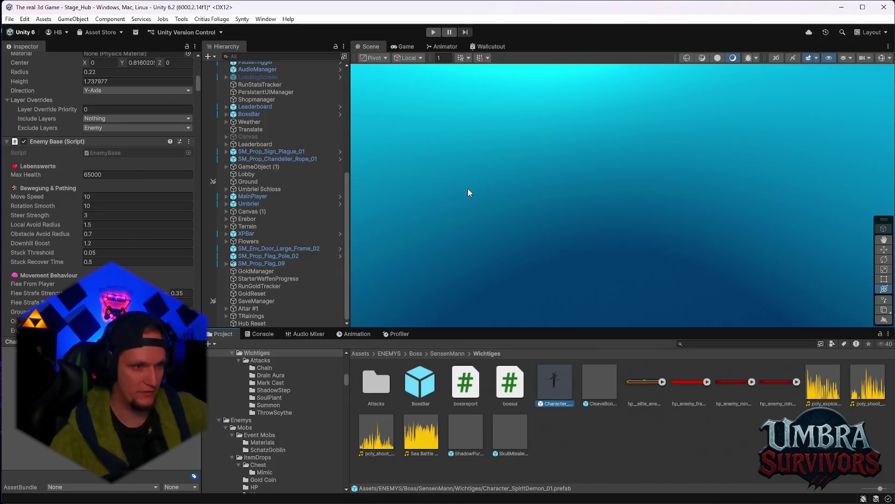
- Load Stage_Forest from the recent scenes list and enter Play mode
{"action": "scroll", "coordinate": [309, 407], "scroll_direction": "up", "scroll_amount": 5}
{"action": "left_click", "coordinate": [9, 19]}
{"action": "mouse_move", "coordinate": [41, 51]}
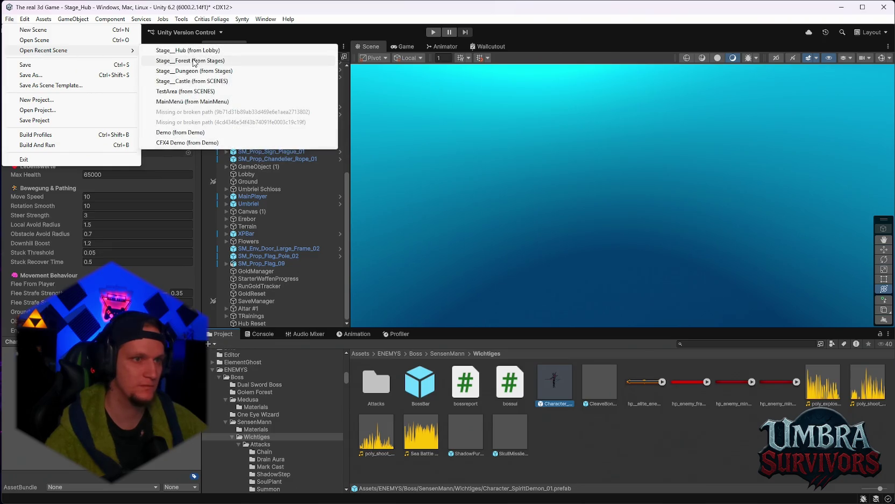
{"action": "left_click", "coordinate": [434, 32]}
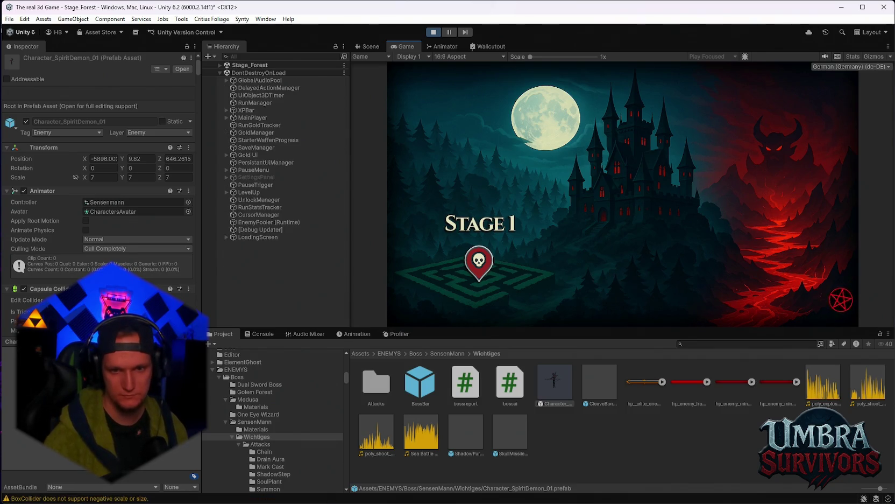
- Drag the Cheats prefab into the running Stage_Forest scene, resume, and prime the goblin with F11
{"action": "left_click", "coordinate": [721, 344]}
{"action": "type", "text": "cheats"}
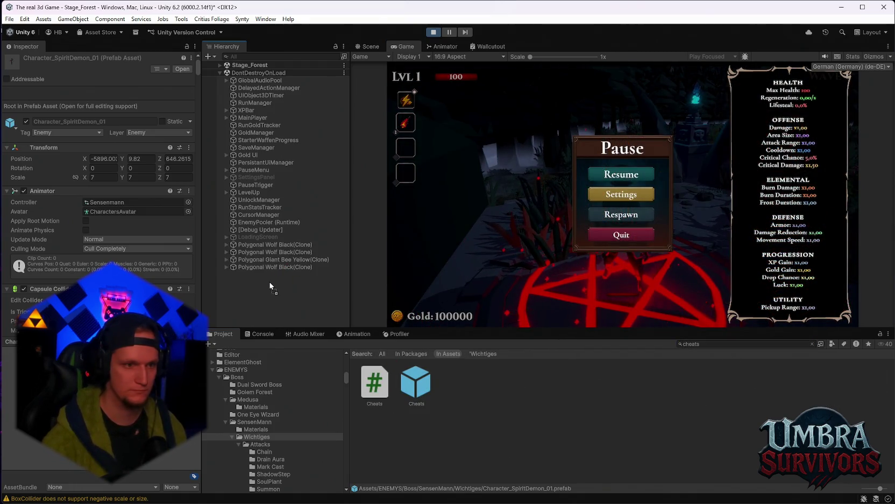
{"action": "left_click_drag", "start_coordinate": [269, 282], "coordinate": [287, 290]}
{"action": "left_click", "coordinate": [592, 175]}
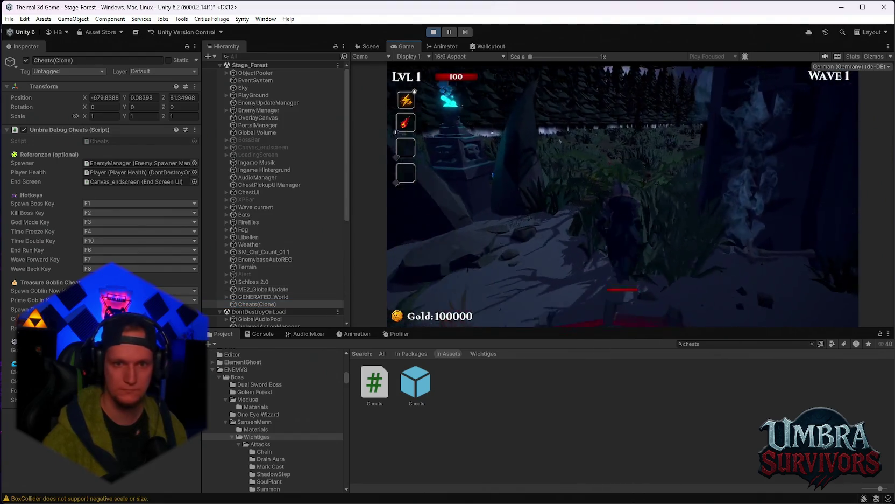
{"action": "key", "text": "F11"}
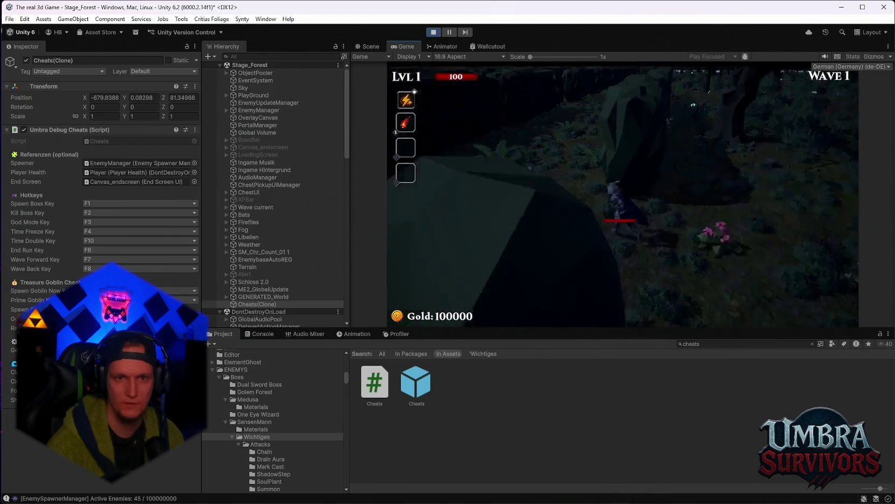
- Spawn the Maze Warden with F1, trade chest loot for EXP, and take Darkstep, Arcane Extension and Nova
{"action": "key", "text": "F1"}
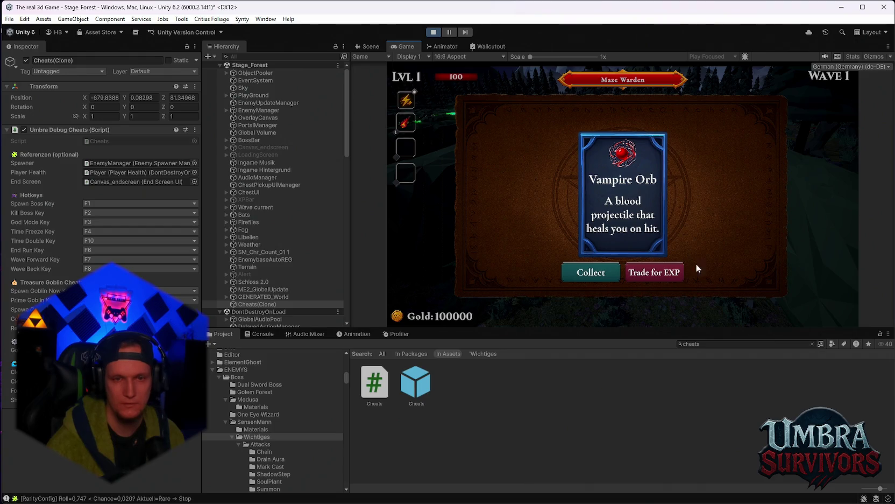
{"action": "left_click", "coordinate": [646, 277]}
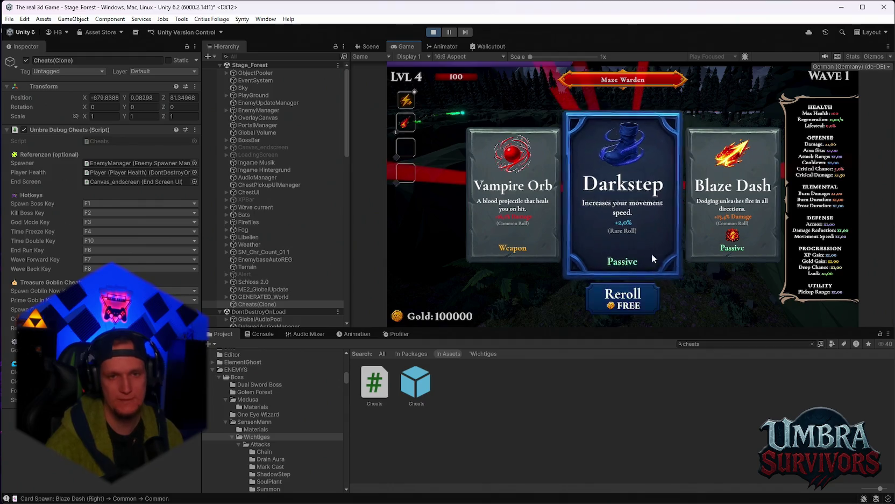
{"action": "left_click", "coordinate": [630, 221]}
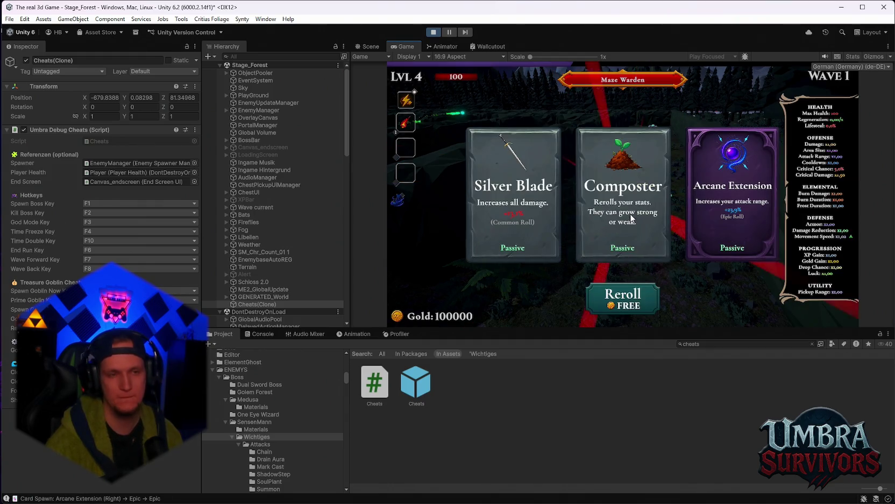
{"action": "left_click", "coordinate": [711, 206]}
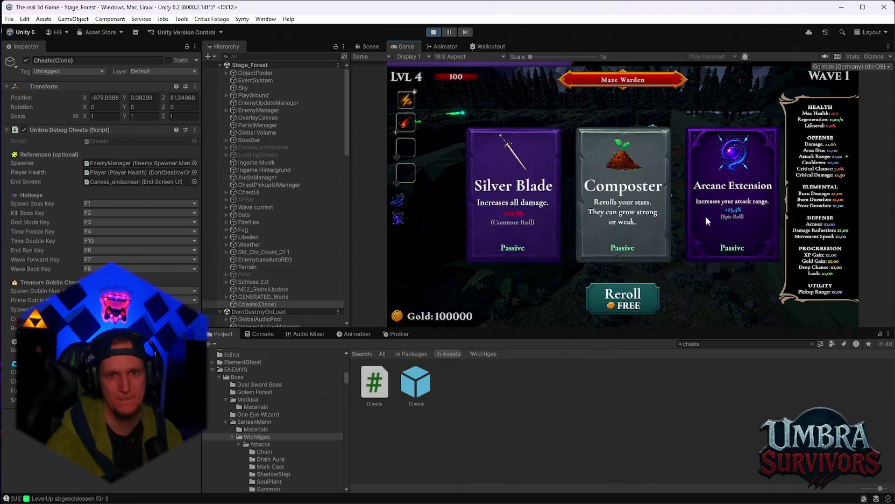
{"action": "left_click", "coordinate": [523, 201]}
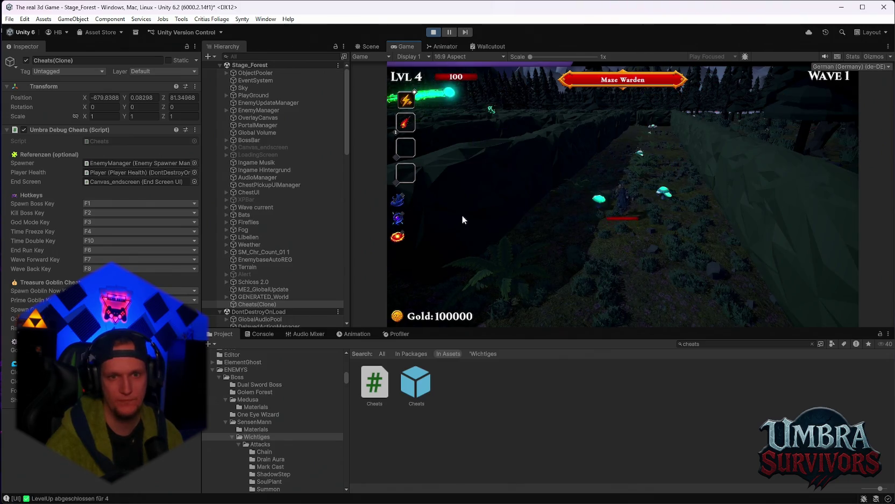
- Walk the maze path, show the Console logs, take Scorched Ground, and pause to check stats
{"action": "key", "text": "Escape"}
{"action": "key", "text": "Escape"}
{"action": "left_click", "coordinate": [639, 209]}
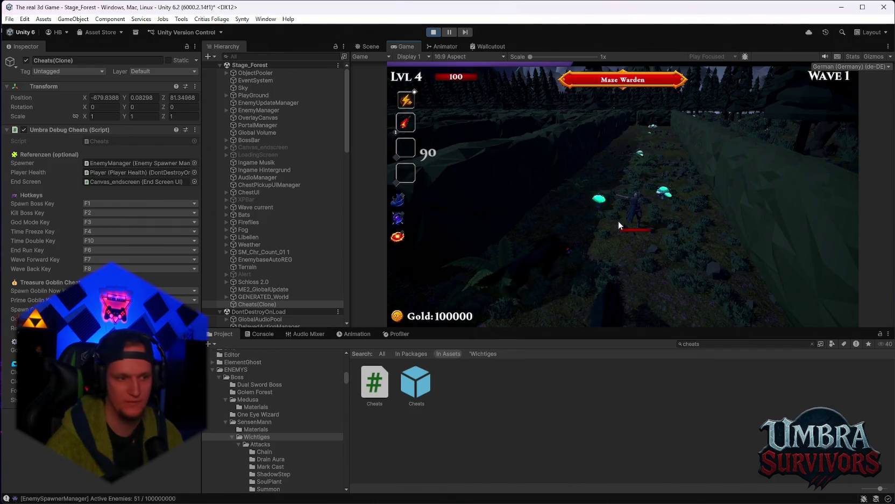
{"action": "left_click", "coordinate": [274, 334]}
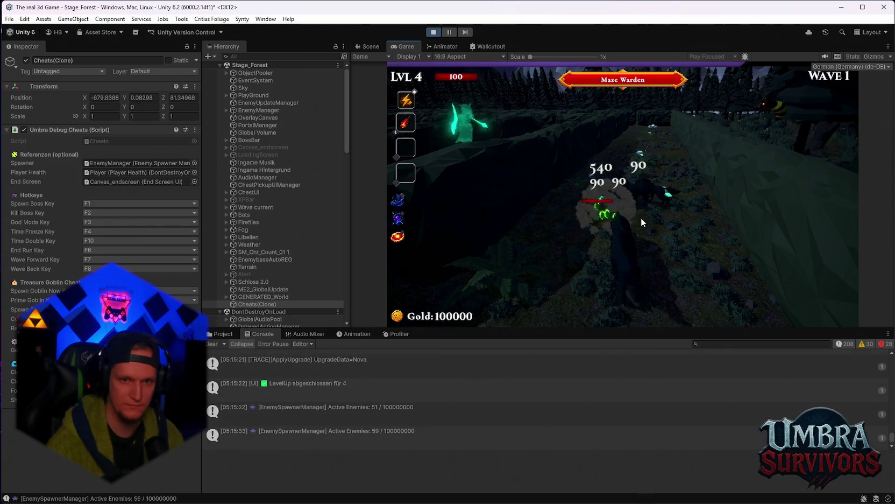
{"action": "key", "text": "space"}
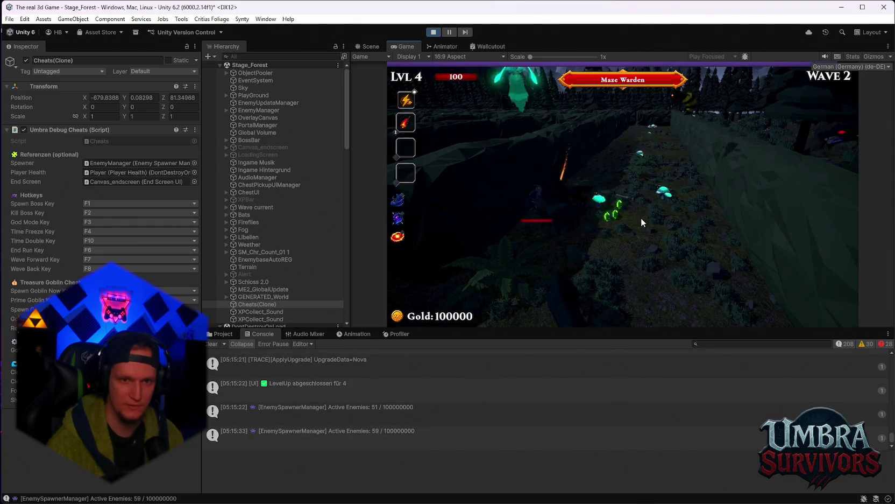
{"action": "left_click", "coordinate": [640, 215]}
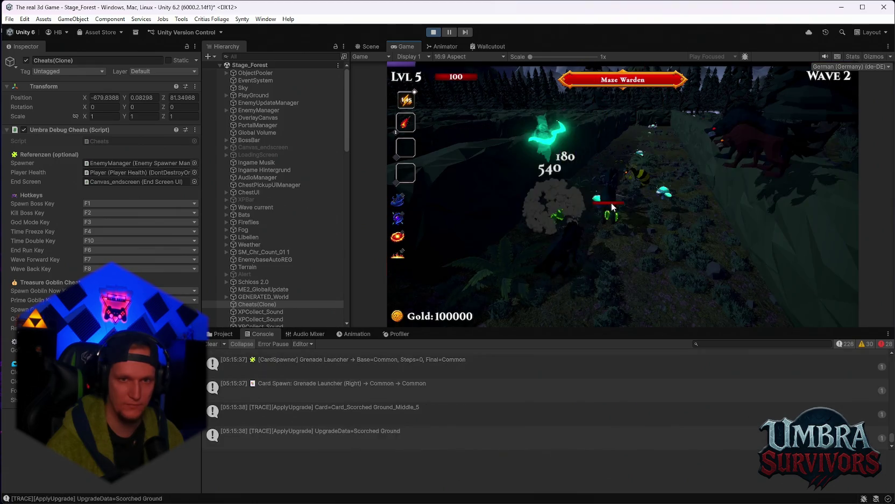
{"action": "key", "text": "Escape"}
{"action": "scroll", "coordinate": [407, 397], "scroll_direction": "up", "scroll_amount": 3}
{"action": "scroll", "coordinate": [411, 399], "scroll_direction": "down", "scroll_amount": 3}
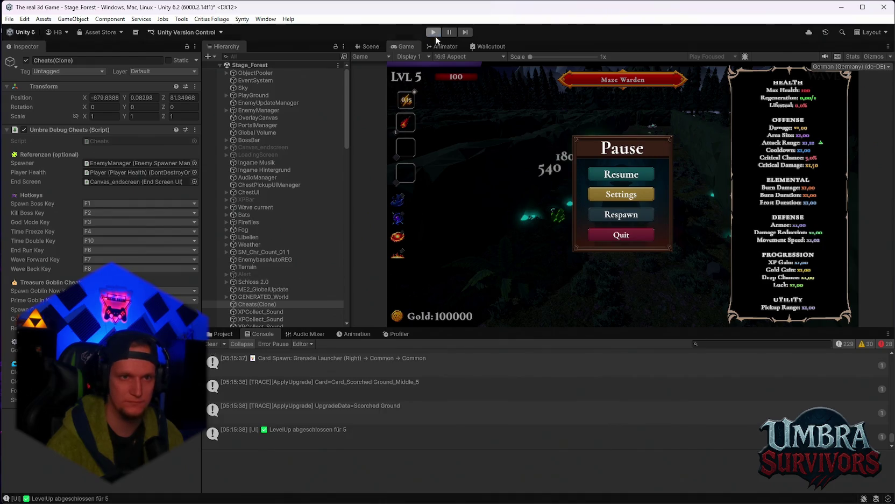
- Stop the level-5 Stage_Forest playtest with the toolbar Play button
{"action": "left_click", "coordinate": [434, 33]}
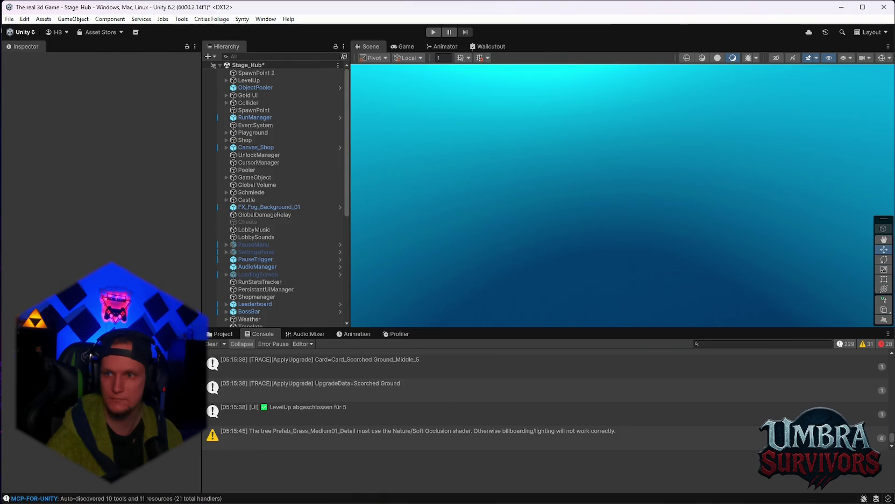
- Clear the Console, take Vampire Orb in the hub, and enter the forest portal
{"action": "left_click", "coordinate": [211, 343]}
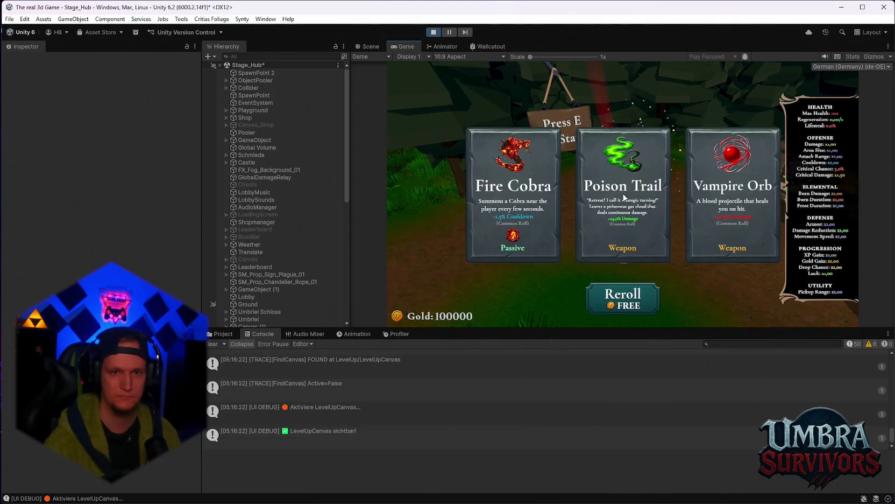
{"action": "left_click", "coordinate": [759, 200]}
{"action": "key", "text": "e"}
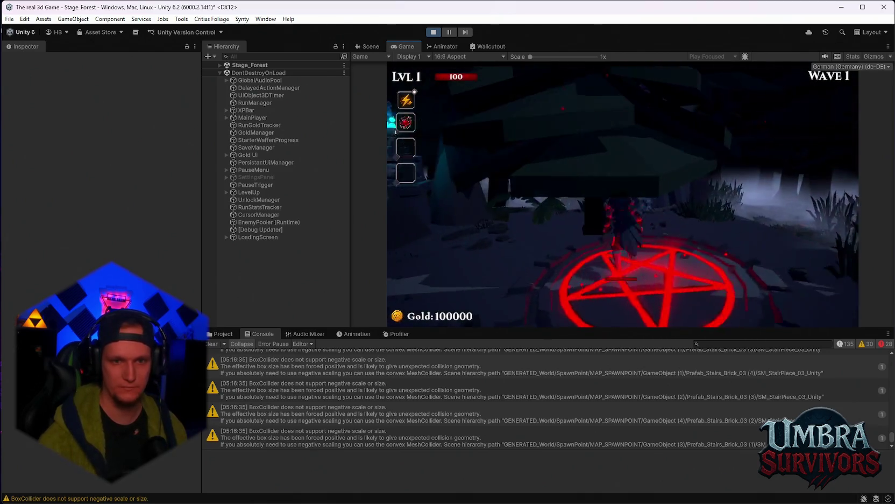
- Walk out of spawn, pause at level 1, and restore the cheats asset search results
{"action": "key", "text": "w"}
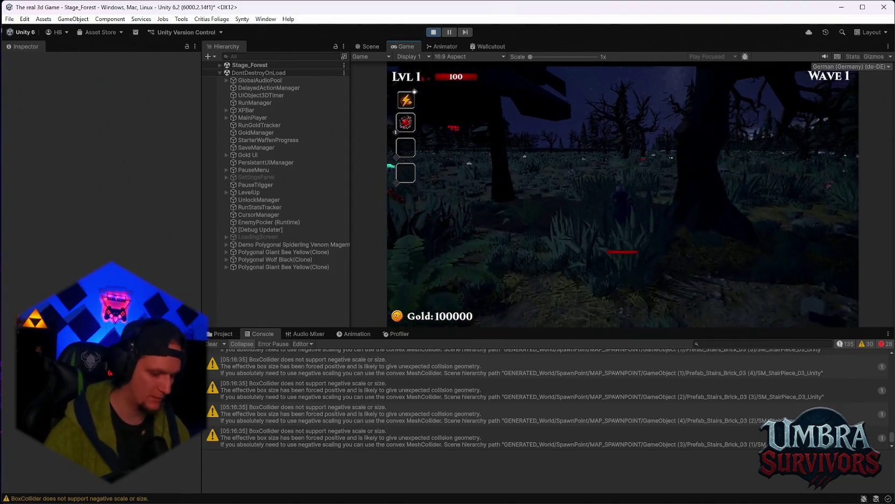
{"action": "key", "text": "Escape"}
{"action": "left_click", "coordinate": [231, 335]}
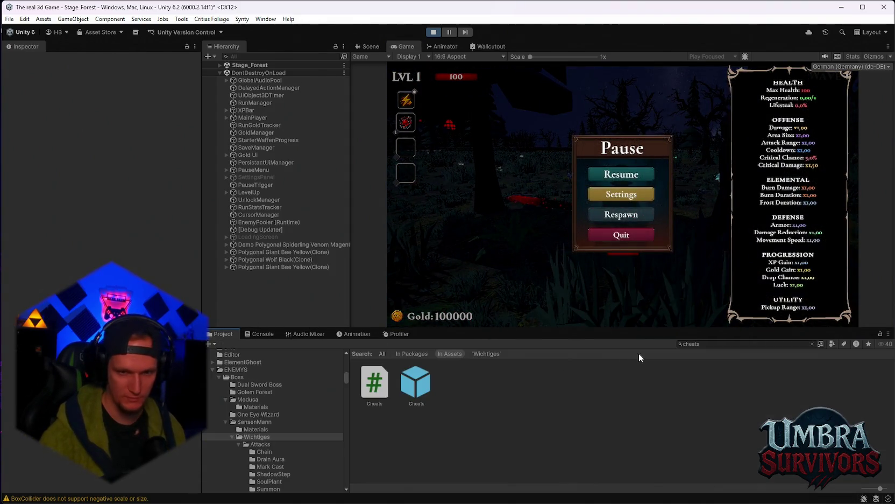
- Drop the Cheats prefab under Stage_Forest in the live scene, resume play, then pause again
{"action": "left_click_drag", "start_coordinate": [256, 277], "coordinate": [257, 278]}
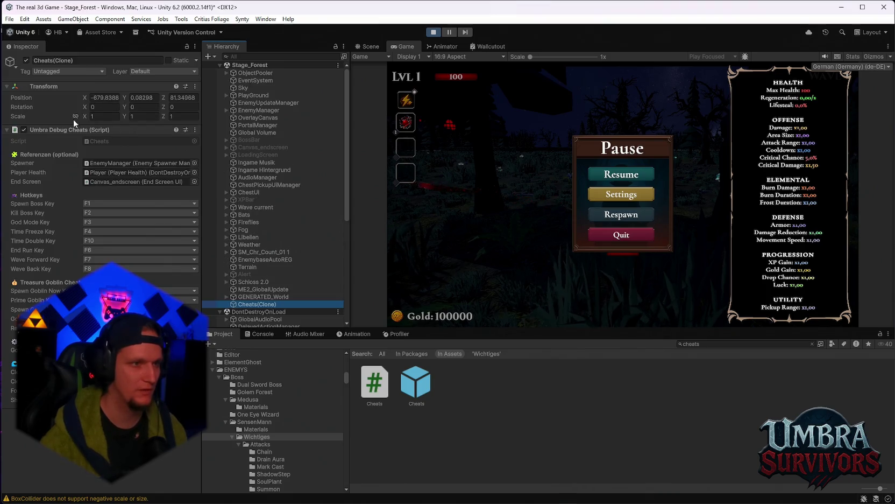
{"action": "left_click", "coordinate": [601, 175]}
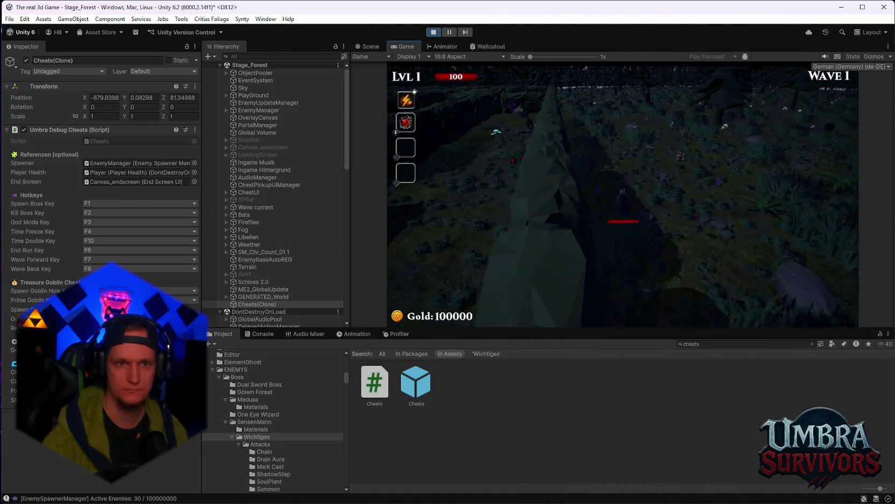
{"action": "key", "text": "Escape"}
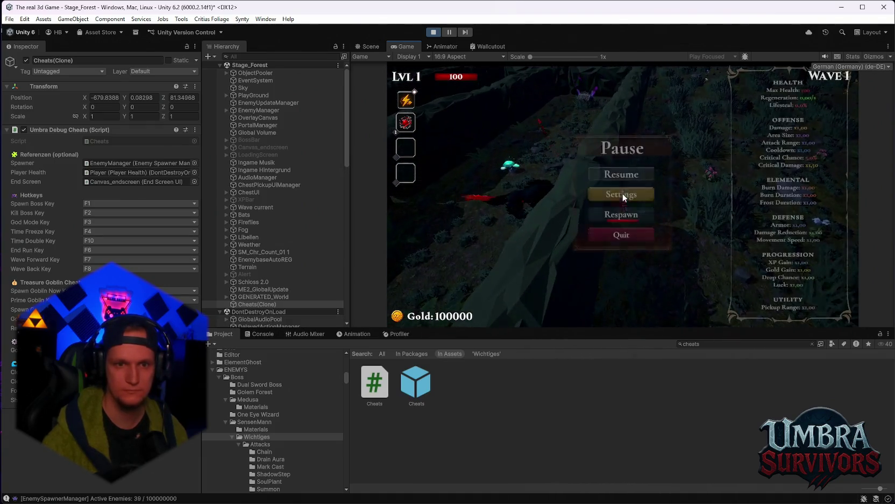
- Orbit the Scene view around the forest maze to find the Player, select it, then return to Game
{"action": "left_click", "coordinate": [371, 47]}
{"action": "scroll", "coordinate": [491, 139], "scroll_direction": "up", "scroll_amount": 5}
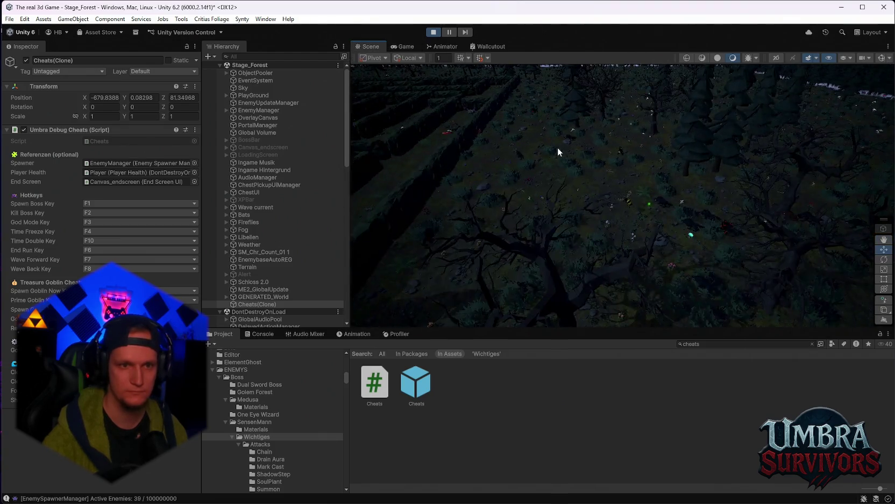
{"action": "mouse_move", "coordinate": [645, 201]}
{"action": "left_mouse_down"}
{"action": "mouse_move", "coordinate": [534, 185]}
{"action": "mouse_move", "coordinate": [513, 194]}
{"action": "left_mouse_up"}
{"action": "left_click", "coordinate": [513, 194]}
{"action": "scroll", "coordinate": [260, 228], "scroll_direction": "down", "scroll_amount": 3}
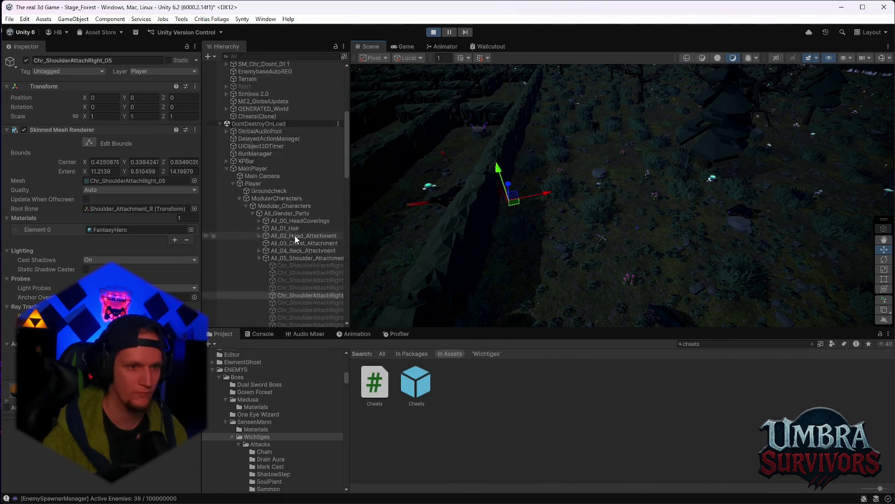
{"action": "left_click", "coordinate": [253, 156]}
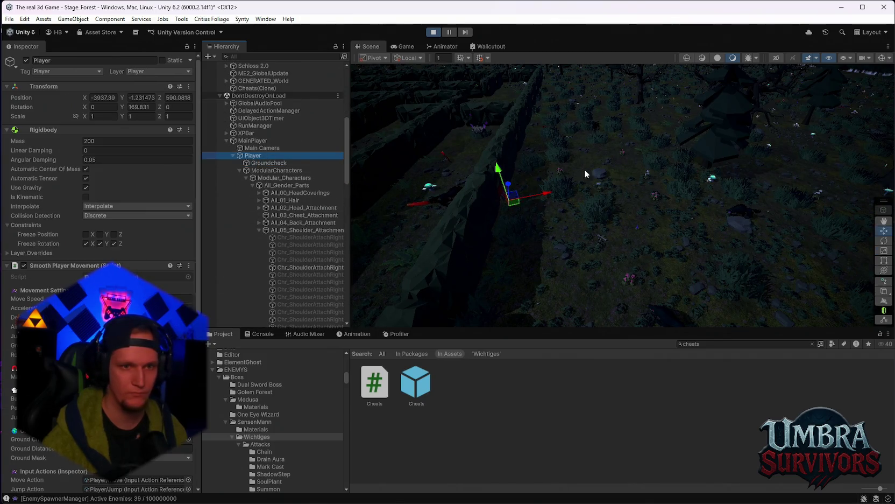
{"action": "left_click_drag", "start_coordinate": [578, 168], "coordinate": [671, 262]}
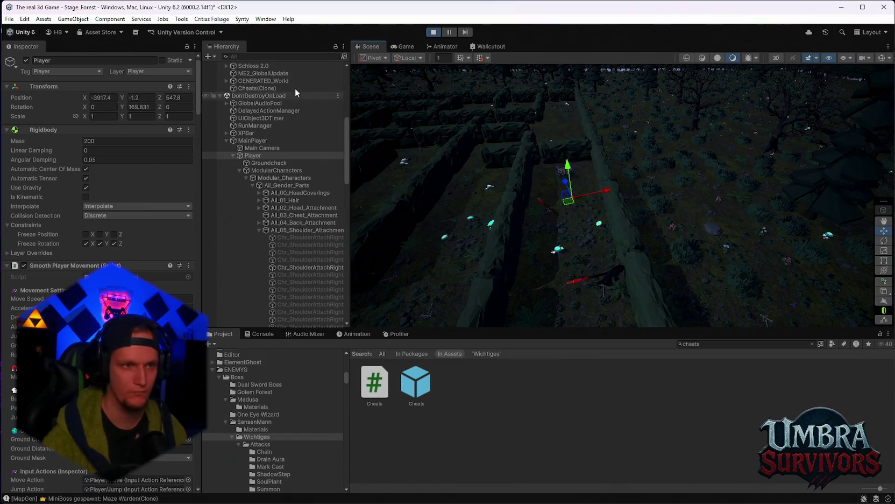
{"action": "left_click", "coordinate": [404, 47]}
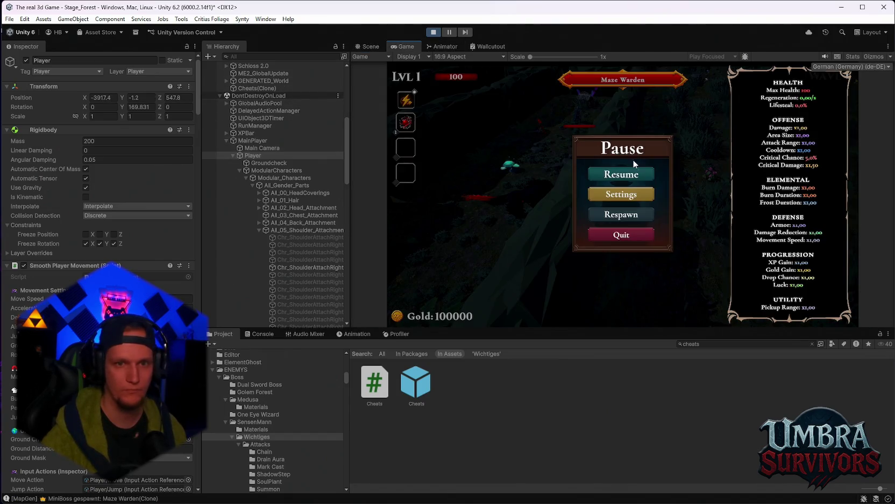
- Resume, trade the chest loot for EXP and take the Composter upgrade
{"action": "left_click", "coordinate": [630, 183]}
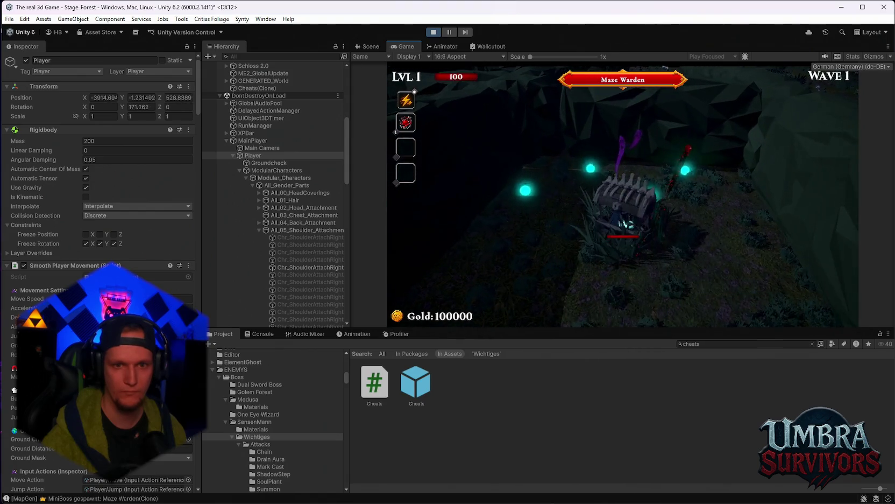
{"action": "left_click", "coordinate": [654, 269]}
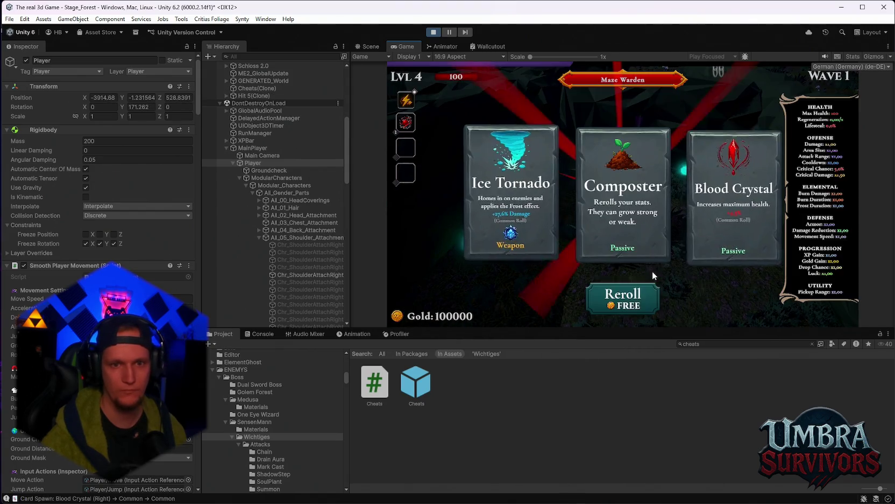
{"action": "left_click", "coordinate": [620, 210]}
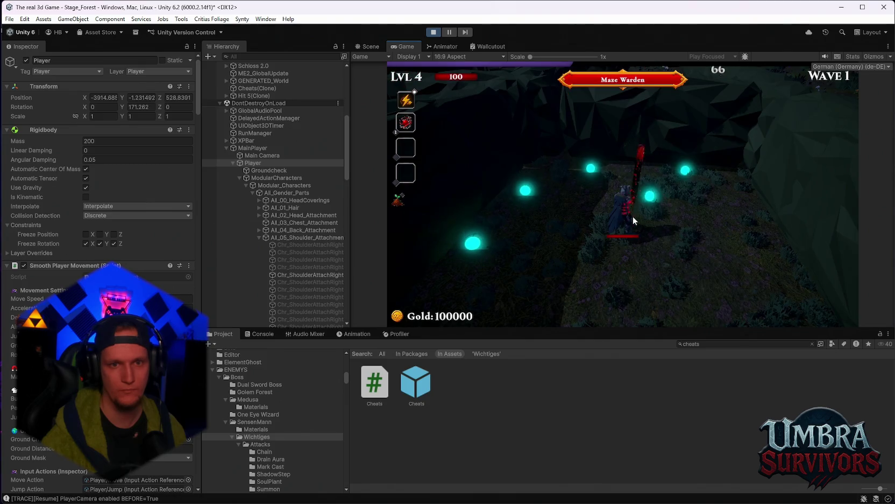
- Walk the character up and left along the path, then stop the playtest
{"action": "key", "text": "w"}
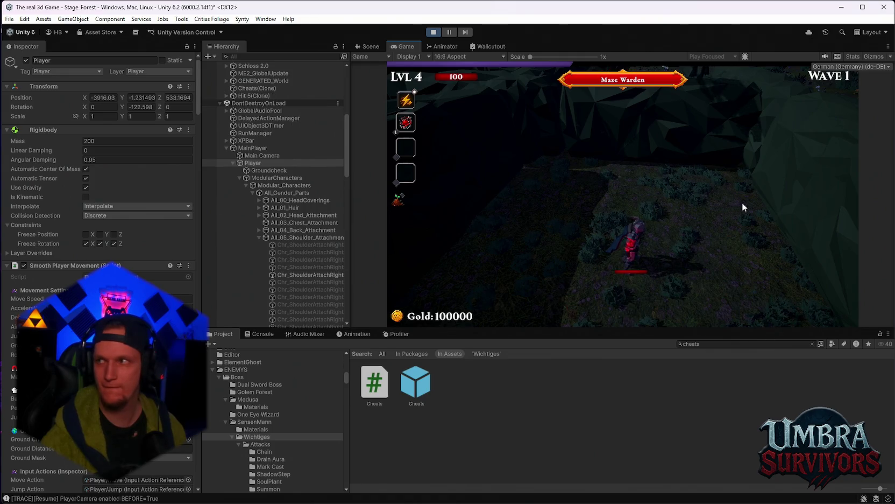
{"action": "key", "text": "a"}
{"action": "key", "text": "w"}
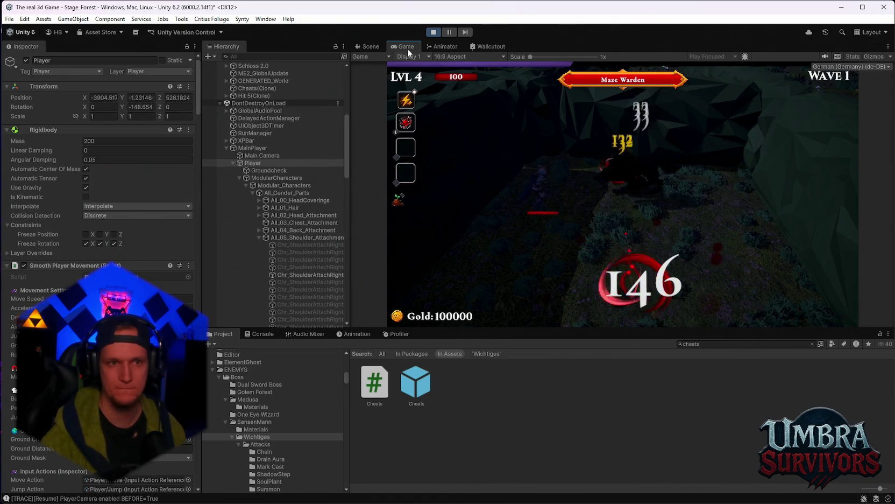
{"action": "key", "text": "ctrl+p"}
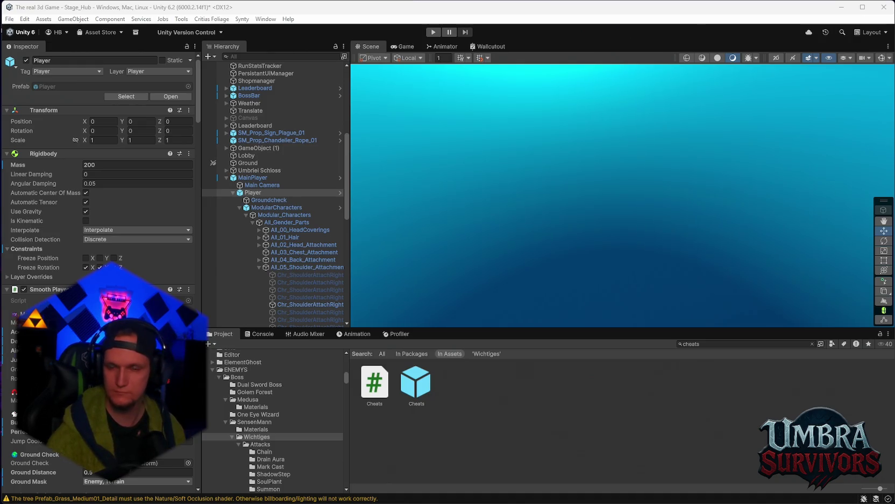
- Let scripts recompile and re-enter Play mode in Stage_Hub with Ctrl+P
{"action": "left_click", "coordinate": [433, 32]}
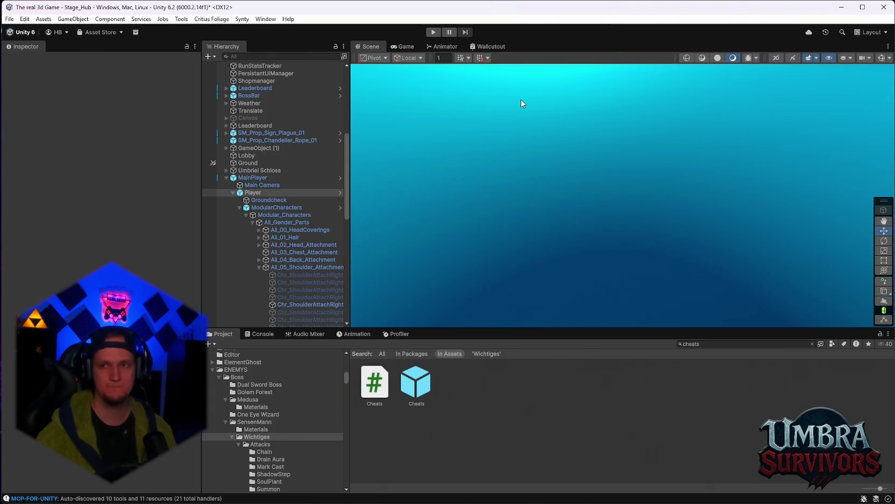
{"action": "key", "text": "ctrl+p"}
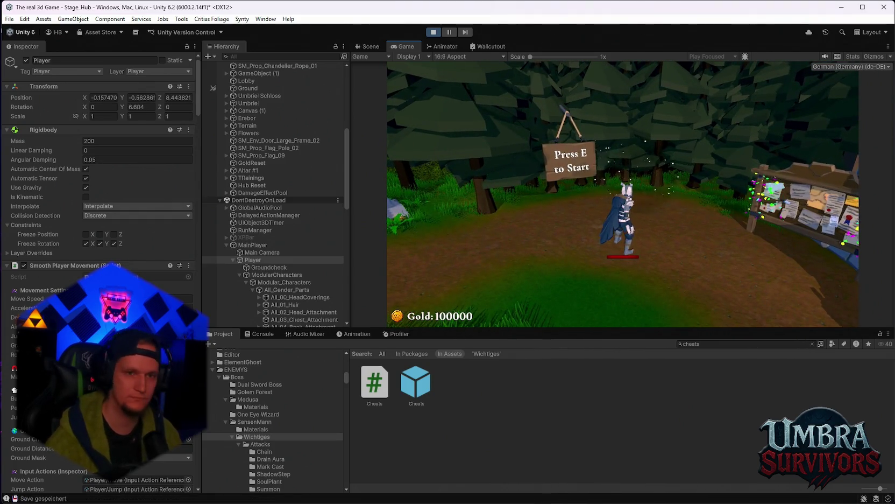
- Pick Glacial Sigil at the start sign, load into the Stage 1 forest, and pause at level 1
{"action": "key", "text": "e"}
{"action": "left_click", "coordinate": [624, 197]}
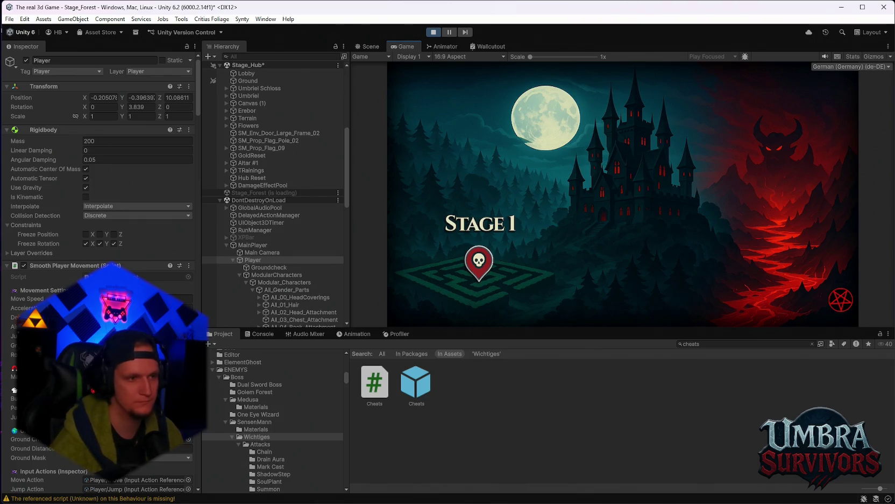
{"action": "left_click", "coordinate": [622, 193]}
{"action": "key", "text": "Escape"}
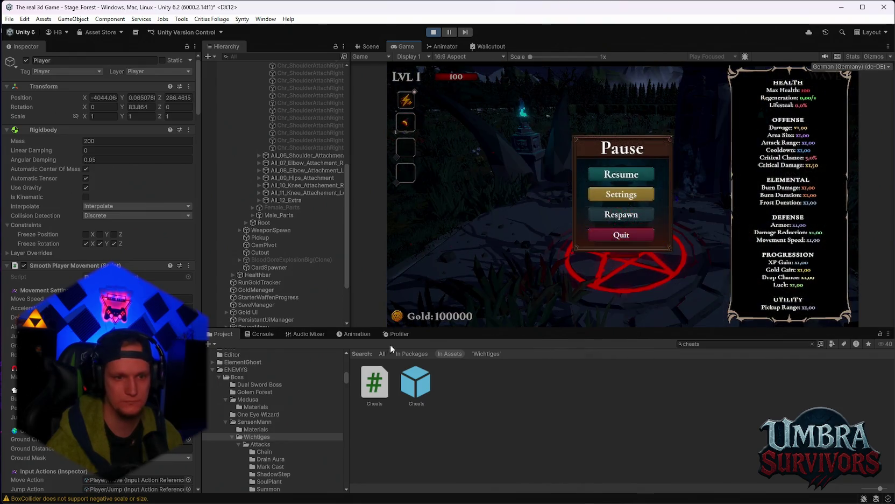
- Search the Project for 'chest' and open the Chest item-drop folder
{"action": "left_click", "coordinate": [710, 348]}
{"action": "type", "text": "ch"}
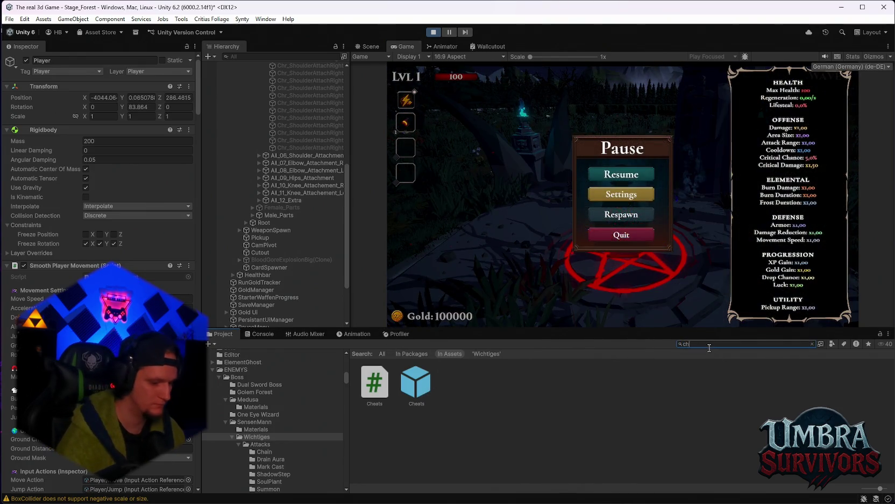
{"action": "type", "text": "est"}
{"action": "double_click", "coordinate": [376, 381]}
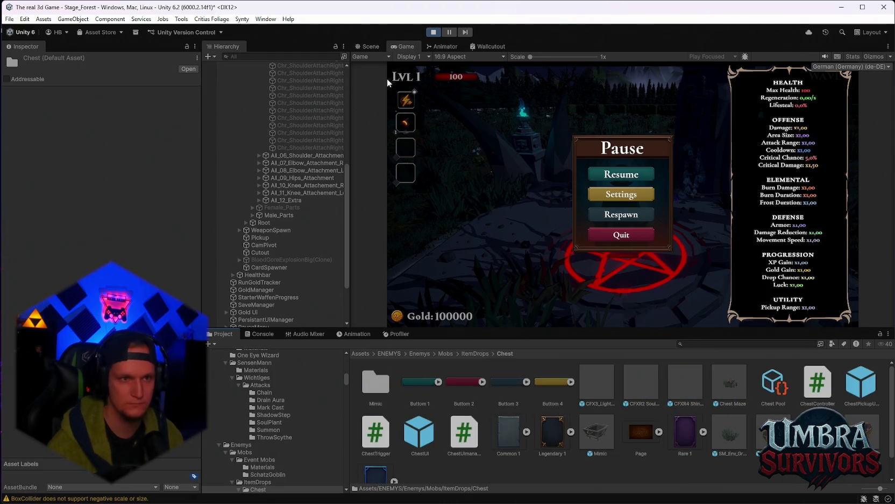
- Select the spawned chest clone near the spawn statue in the Scene view, then resume the game
{"action": "left_click", "coordinate": [370, 46]}
{"action": "scroll", "coordinate": [625, 197], "scroll_direction": "down", "scroll_amount": 5}
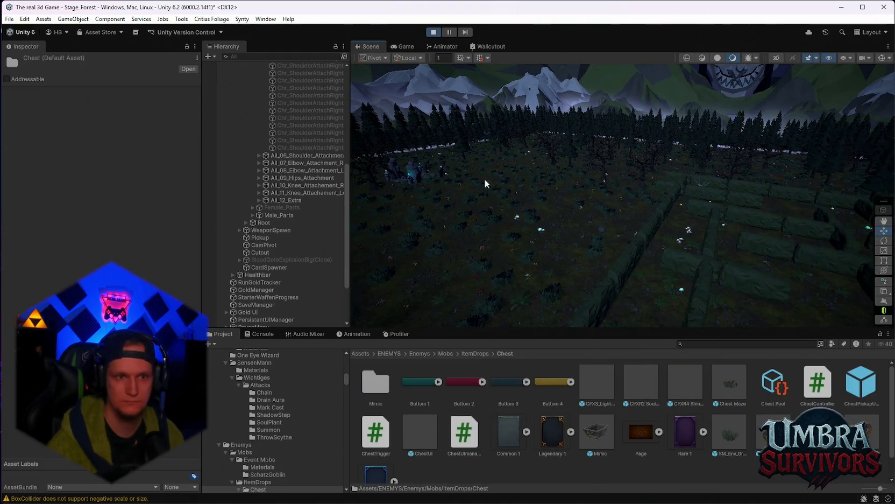
{"action": "left_click", "coordinate": [447, 182]}
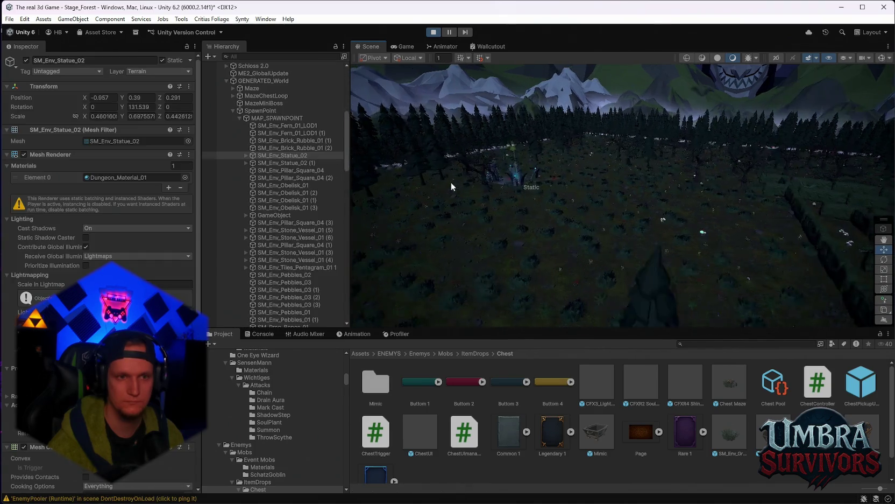
{"action": "key", "text": "f"}
{"action": "mouse_move", "coordinate": [600, 187]}
{"action": "left_mouse_down"}
{"action": "mouse_move", "coordinate": [628, 159]}
{"action": "mouse_move", "coordinate": [677, 152]}
{"action": "mouse_move", "coordinate": [671, 196]}
{"action": "left_mouse_up"}
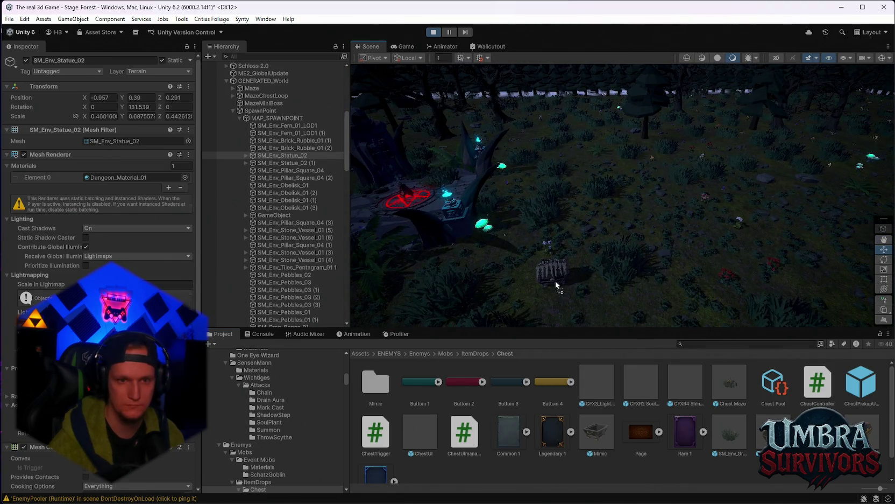
{"action": "left_click", "coordinate": [554, 272]}
{"action": "left_click", "coordinate": [404, 47]}
{"action": "key", "text": "Escape"}
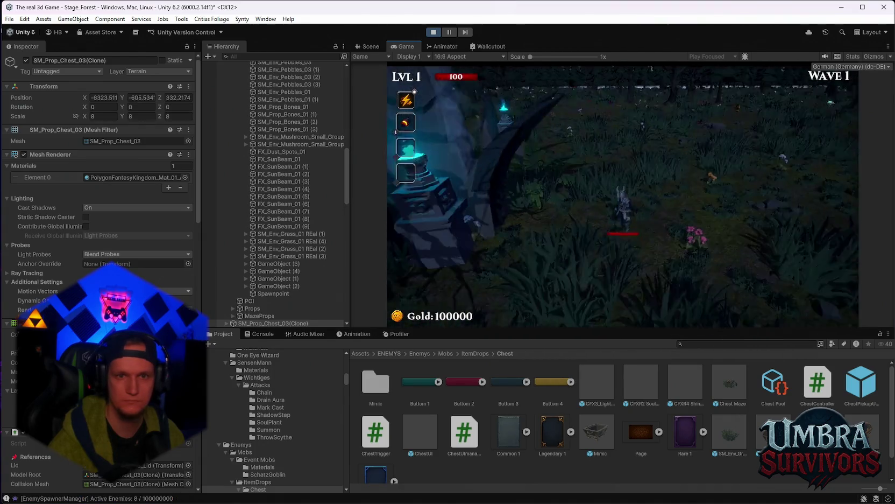
- Pause and drag an SM_Prop_Chest_03 prefab into the Scene view beside the player
{"action": "key", "text": "Escape"}
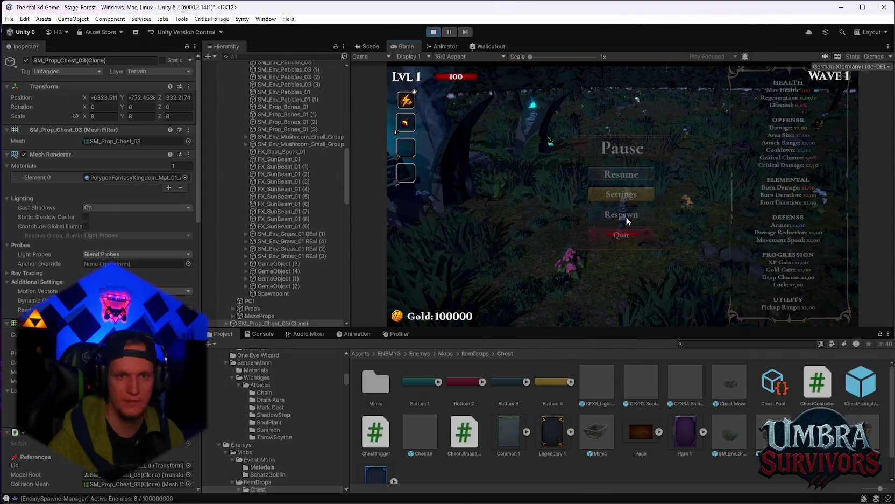
{"action": "left_click", "coordinate": [375, 47]}
{"action": "scroll", "coordinate": [591, 185], "scroll_direction": "up", "scroll_amount": 3}
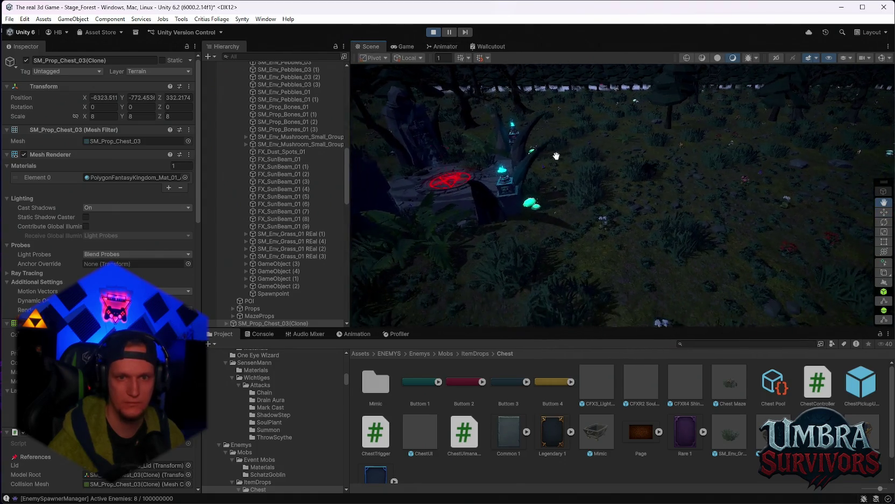
{"action": "mouse_move", "coordinate": [591, 185]}
{"action": "left_mouse_down"}
{"action": "mouse_move", "coordinate": [679, 250]}
{"action": "mouse_move", "coordinate": [643, 204]}
{"action": "mouse_move", "coordinate": [677, 207]}
{"action": "mouse_move", "coordinate": [656, 161]}
{"action": "left_mouse_up"}
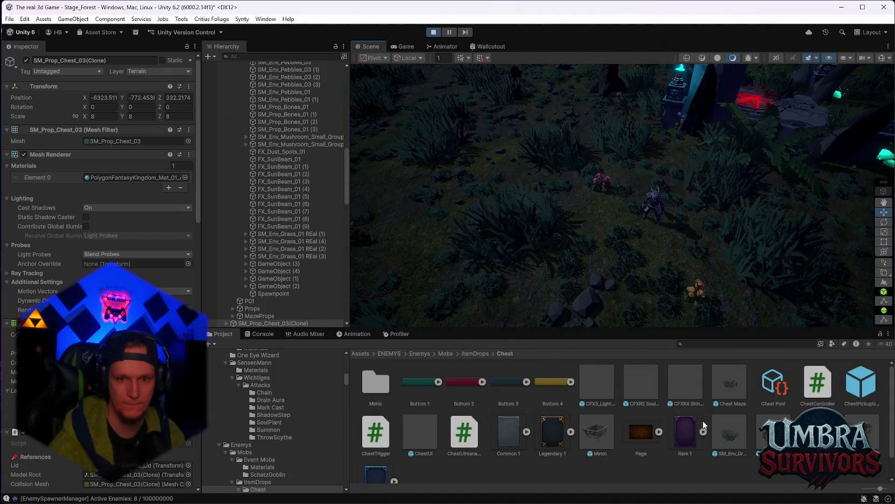
{"action": "scroll", "coordinate": [143, 275], "scroll_direction": "down", "scroll_amount": 15}
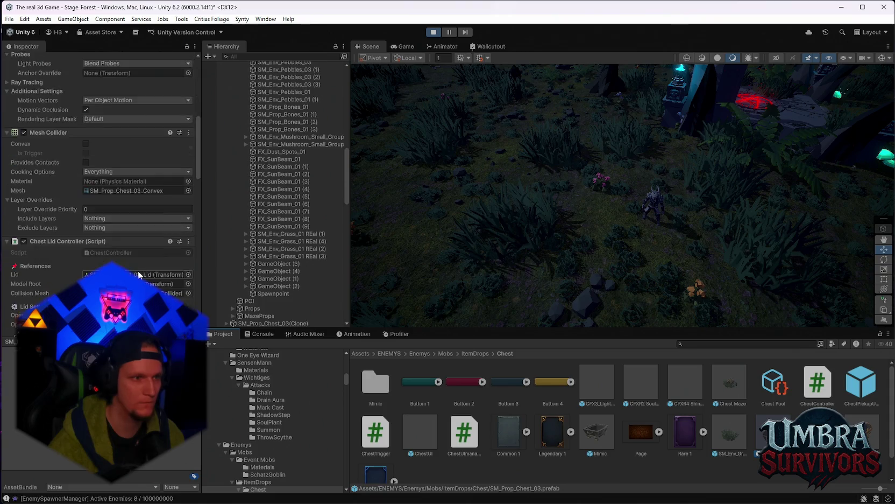
{"action": "mouse_move", "coordinate": [375, 473]}
{"action": "left_mouse_down"}
{"action": "mouse_move", "coordinate": [602, 302]}
{"action": "mouse_move", "coordinate": [606, 229]}
{"action": "left_mouse_up"}
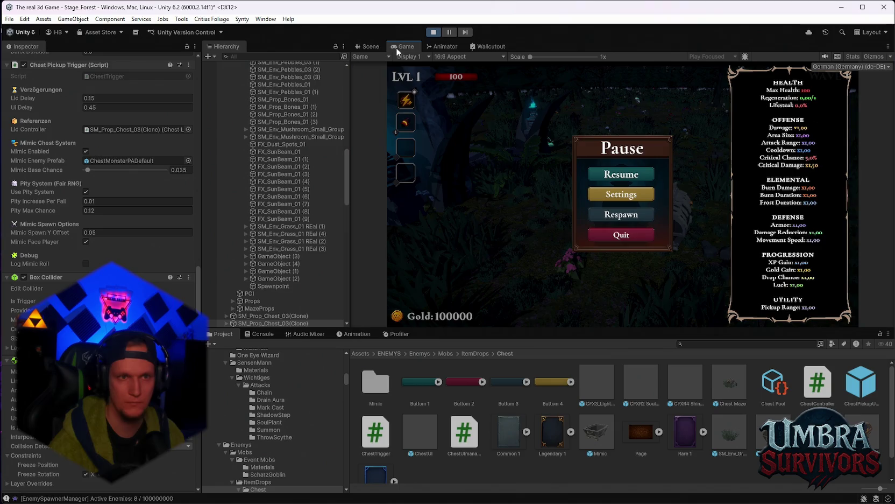
- Resume, trade the new chest's Ice Blade loot for EXP, and pick the Dark Orb card
{"action": "left_click", "coordinate": [595, 171]}
{"action": "key", "text": "d"}
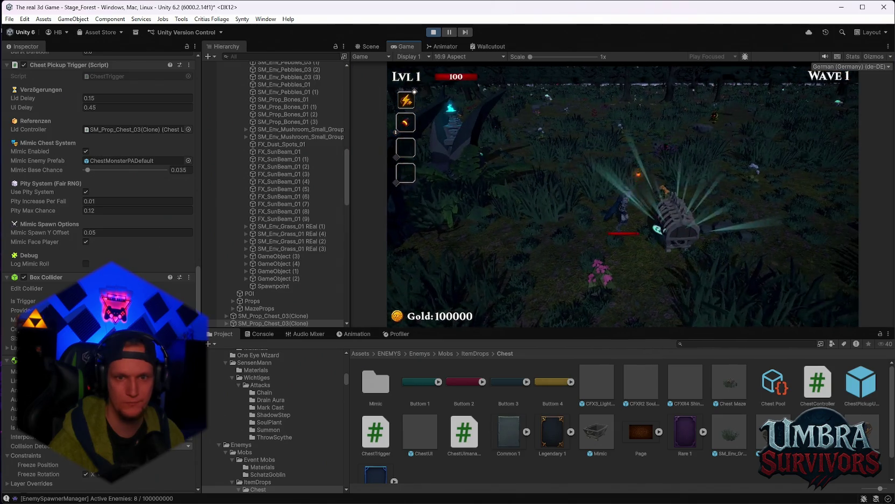
{"action": "left_click", "coordinate": [648, 273]}
{"action": "left_click", "coordinate": [624, 198]}
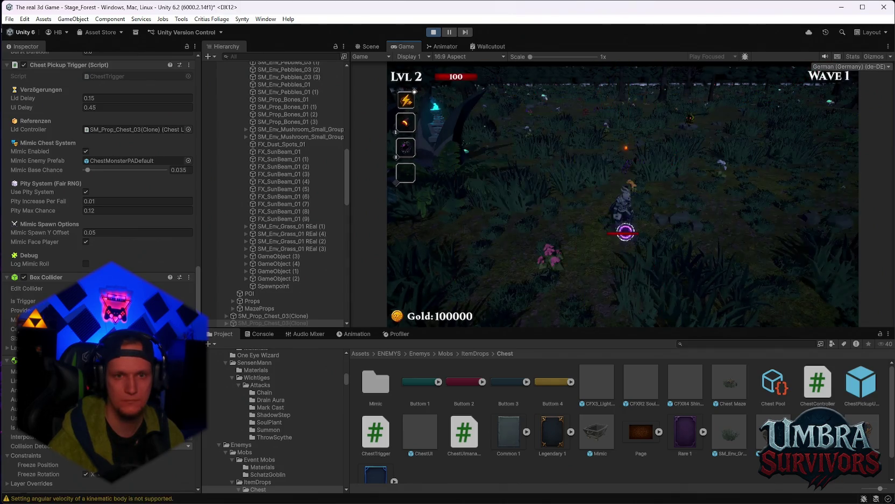
{"action": "key", "text": "w"}
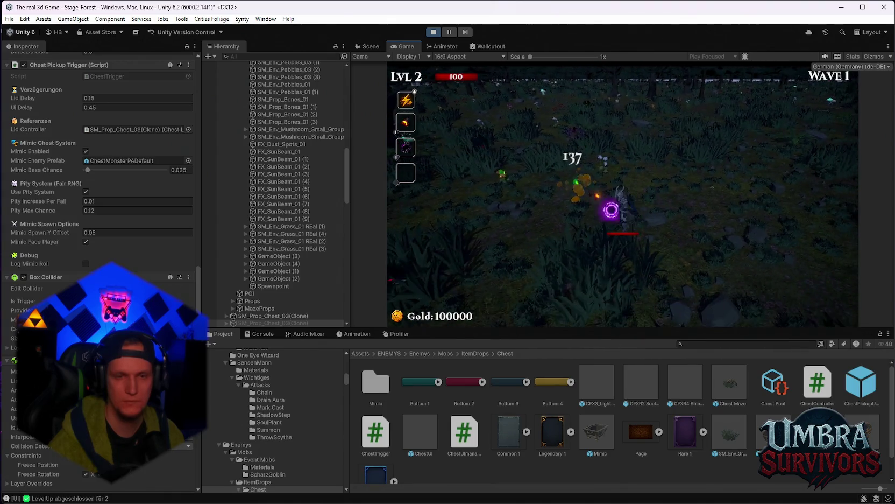
- Pause to check the play area in the Scene view, then resume and claim the Infernal Spark reward
{"action": "key", "text": "Escape"}
{"action": "left_click", "coordinate": [370, 46]}
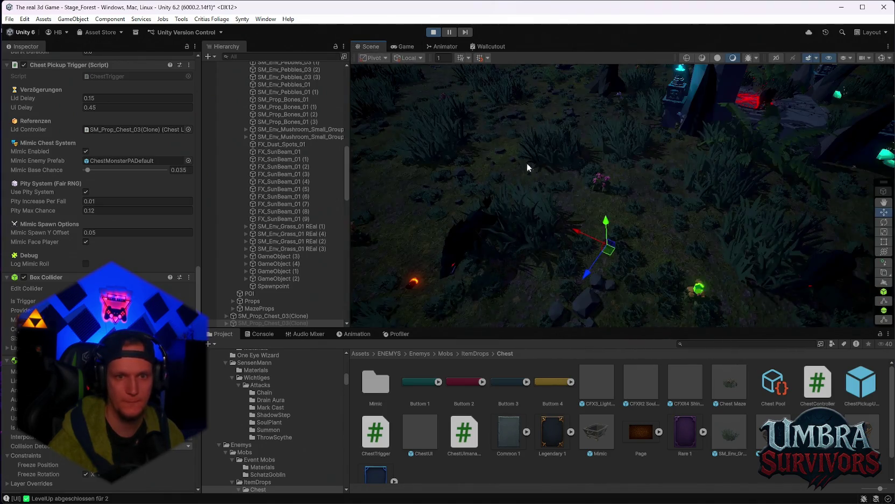
{"action": "left_click_drag", "start_coordinate": [617, 170], "coordinate": [619, 183]}
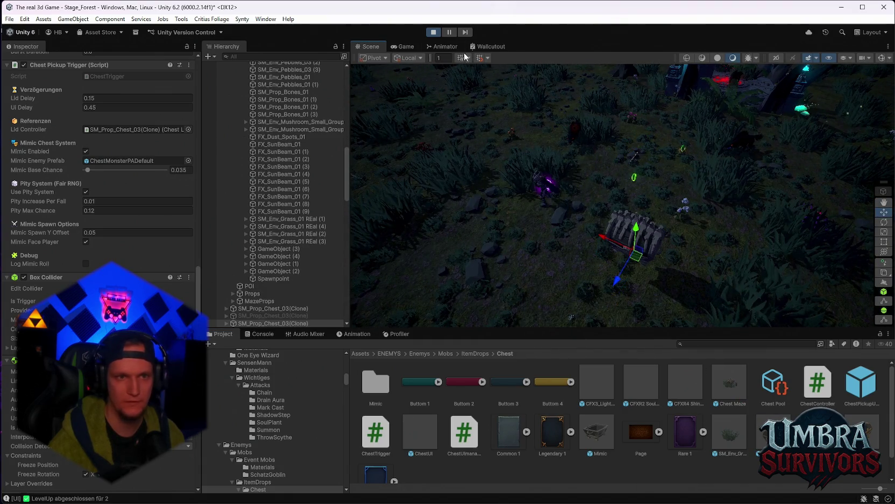
{"action": "left_click", "coordinate": [403, 47]}
{"action": "left_click", "coordinate": [626, 175]}
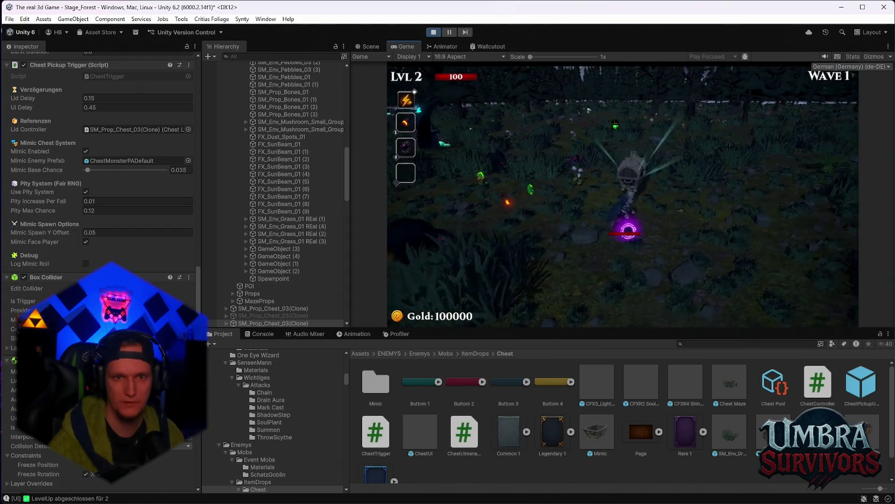
{"action": "left_click", "coordinate": [639, 274]}
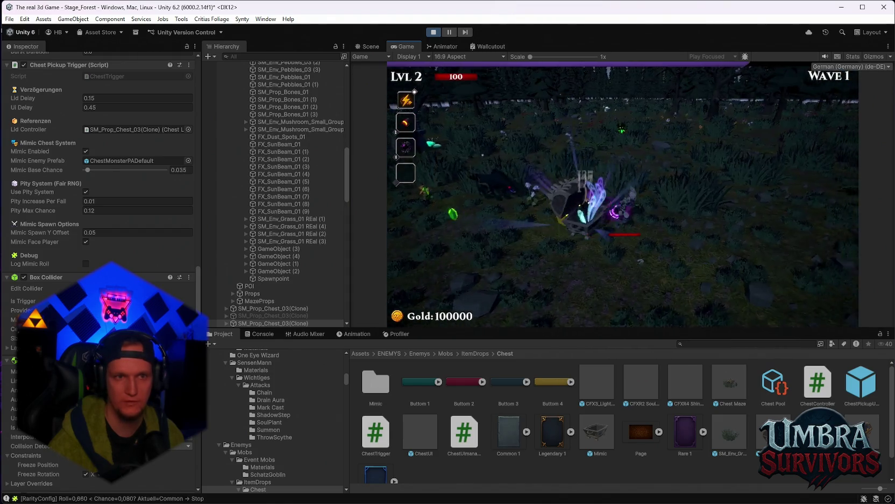
- Roam the forest taking the Calzifer and Darkstep level-up cards, then stop Play mode
{"action": "key", "text": "s"}
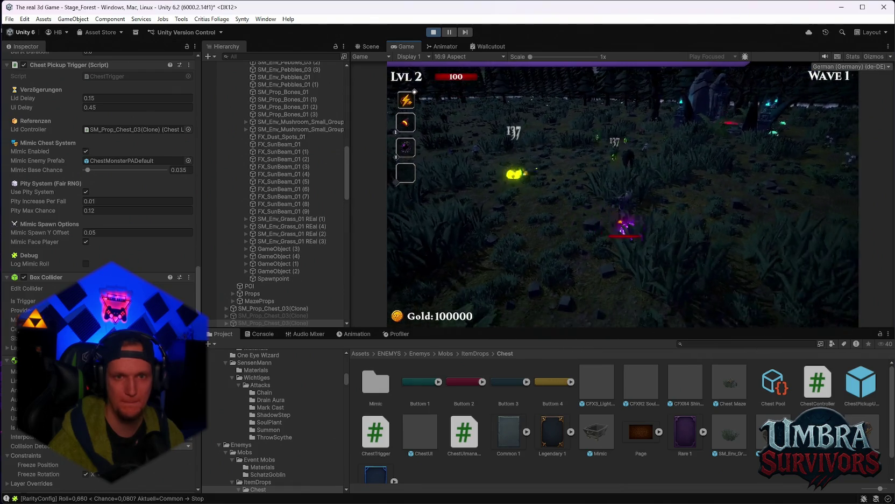
{"action": "key", "text": "w"}
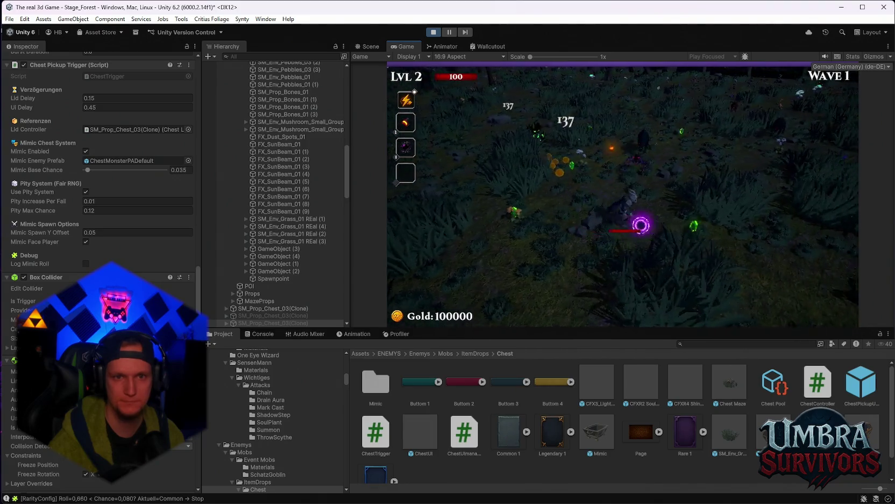
{"action": "left_click", "coordinate": [667, 226]}
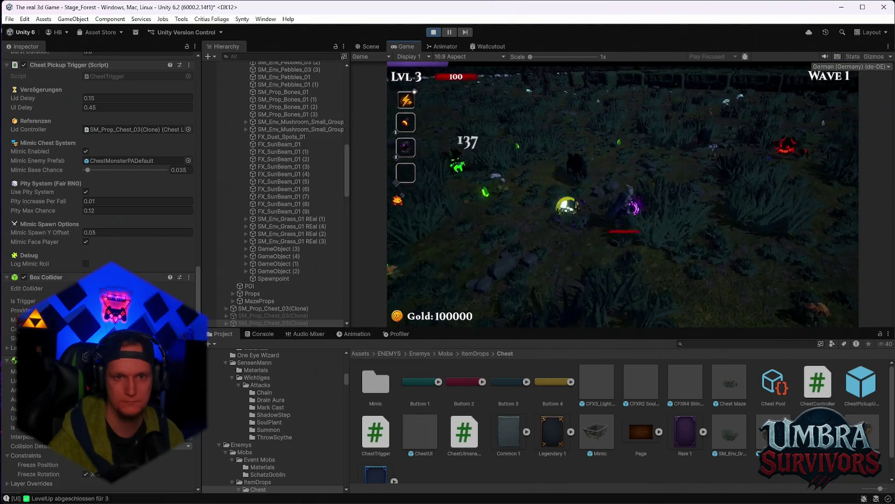
{"action": "key", "text": "s"}
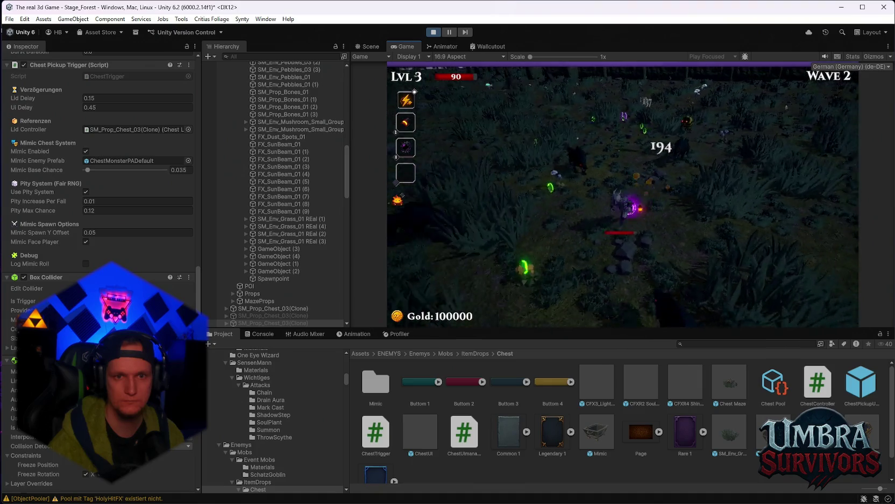
{"action": "left_click", "coordinate": [630, 217]}
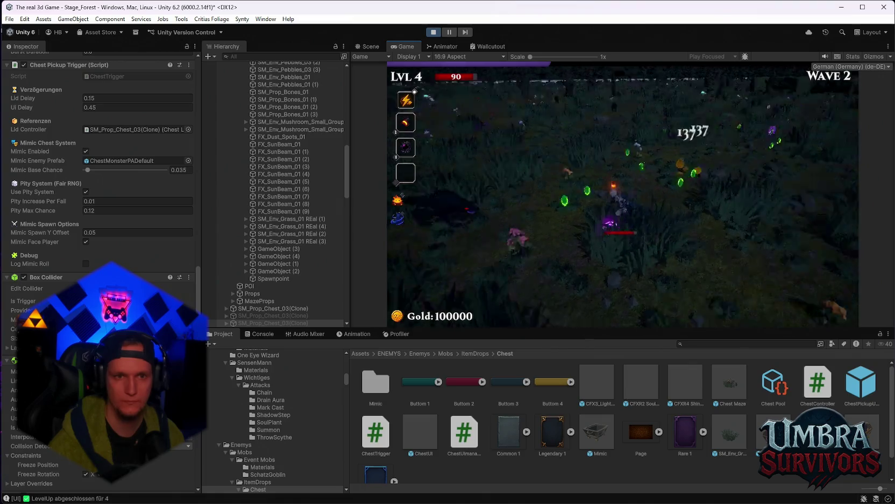
{"action": "key", "text": "Escape"}
{"action": "left_click", "coordinate": [434, 32]}
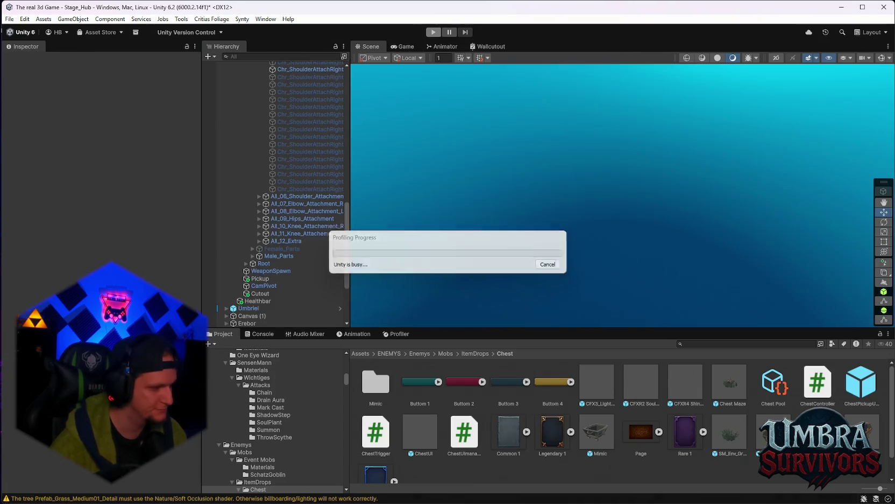
- Collapse MainPlayer, select SpawnPoint in the Hierarchy, and view the hub from above
{"action": "scroll", "coordinate": [313, 251], "scroll_direction": "up", "scroll_amount": 10}
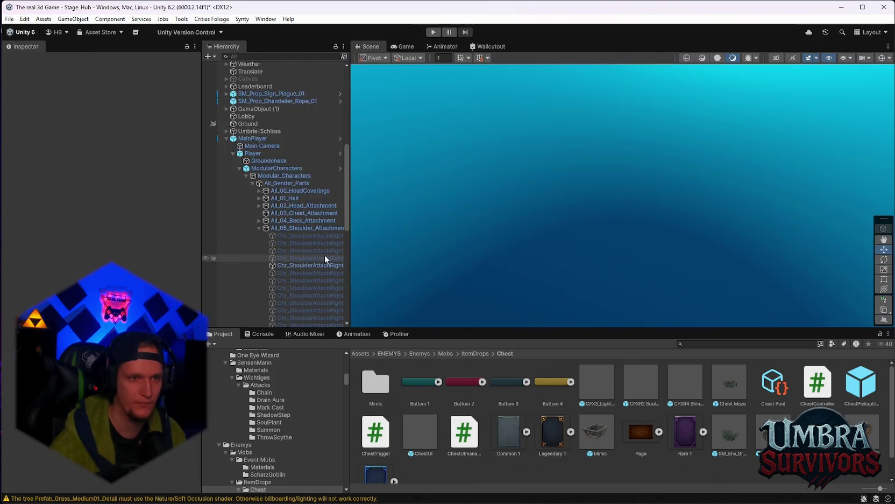
{"action": "left_click", "coordinate": [227, 222]}
{"action": "scroll", "coordinate": [242, 226], "scroll_direction": "up", "scroll_amount": 3}
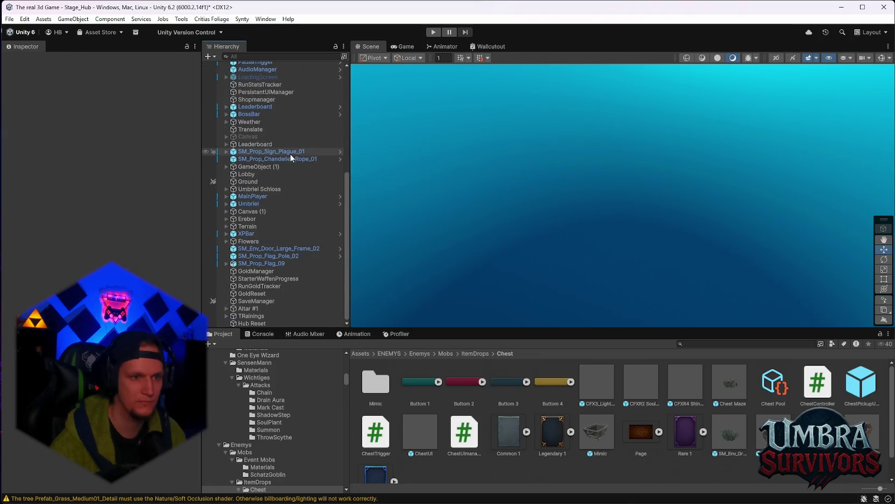
{"action": "scroll", "coordinate": [266, 97], "scroll_direction": "up", "scroll_amount": 4}
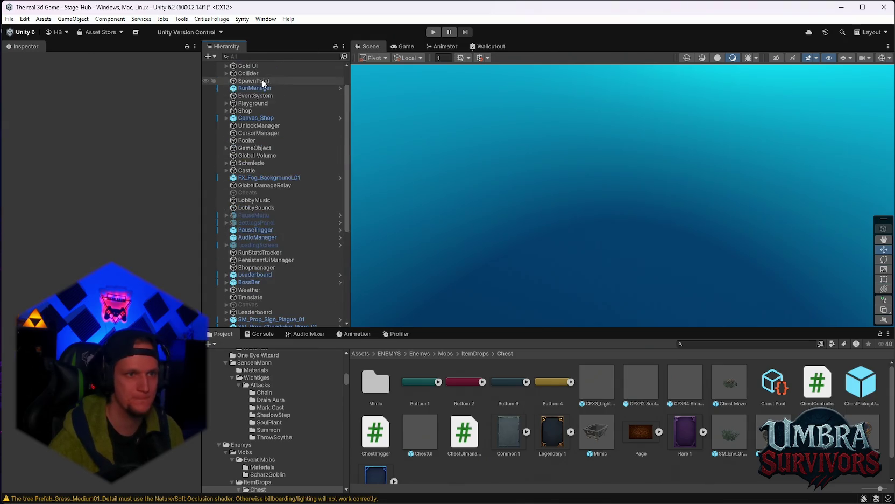
{"action": "left_click", "coordinate": [256, 85]}
{"action": "mouse_move", "coordinate": [408, 135]}
{"action": "left_mouse_down"}
{"action": "mouse_move", "coordinate": [545, 129]}
{"action": "mouse_move", "coordinate": [790, 145]}
{"action": "mouse_move", "coordinate": [626, 177]}
{"action": "left_mouse_up"}
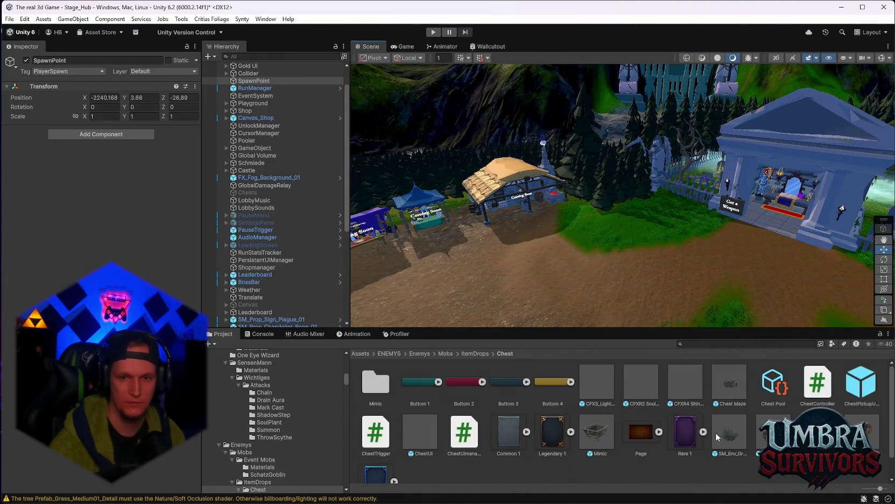
- Search the Project for 'spawn' and open the Spawn prefab for editing
{"action": "type", "text": "spawn"}
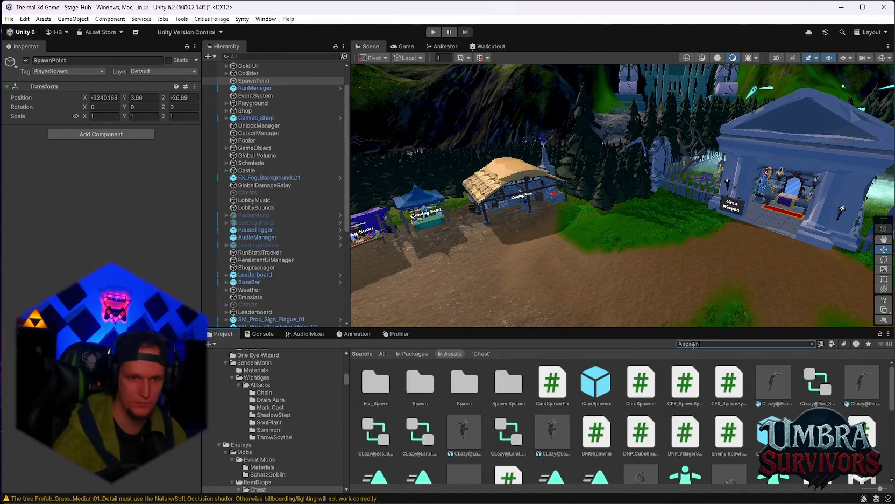
{"action": "scroll", "coordinate": [521, 399], "scroll_direction": "down", "scroll_amount": 3}
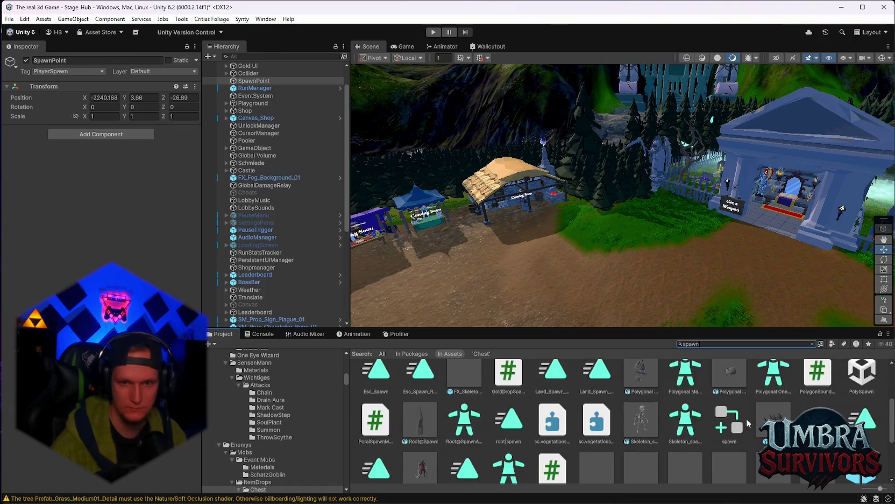
{"action": "scroll", "coordinate": [742, 423], "scroll_direction": "down", "scroll_amount": 1}
{"action": "double_click", "coordinate": [773, 392]}
- Select the SM_Env_Tiles_Pentagram_01 floor tile and frame it, orbiting toward the hooded statue
{"action": "left_click", "coordinate": [558, 246]}
{"action": "key", "text": "f"}
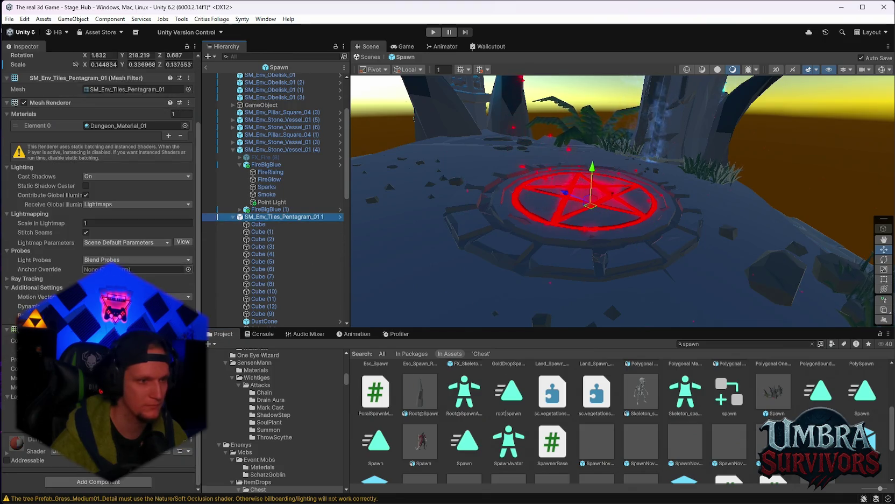
{"action": "mouse_move", "coordinate": [603, 224]}
{"action": "left_mouse_down"}
{"action": "mouse_move", "coordinate": [606, 201]}
{"action": "mouse_move", "coordinate": [653, 181]}
{"action": "left_mouse_up"}
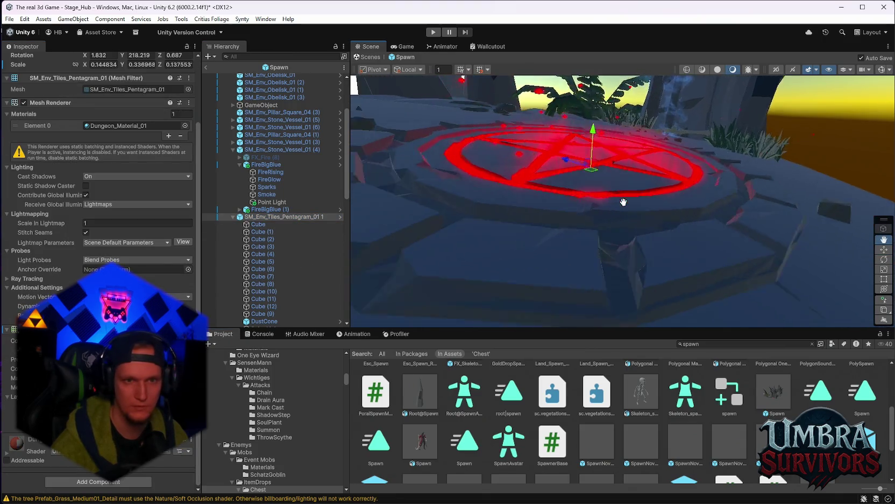
{"action": "key", "text": "f"}
{"action": "scroll", "coordinate": [444, 242], "scroll_direction": "down", "scroll_amount": 3}
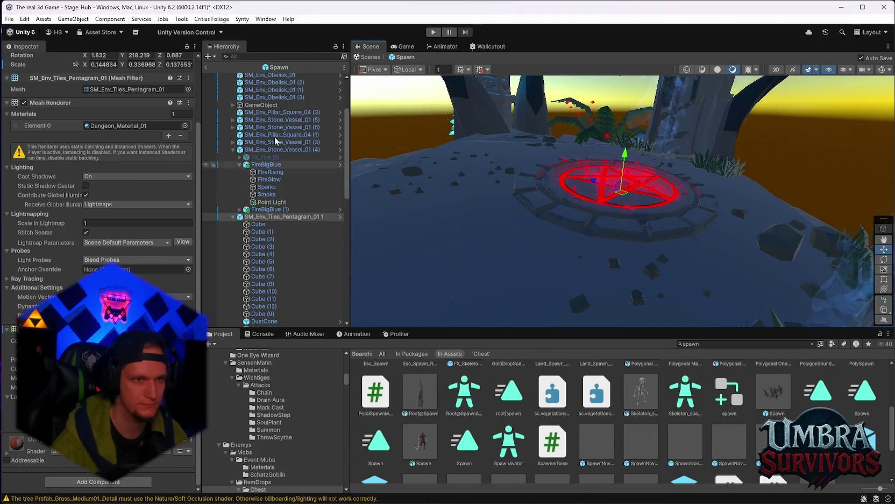
{"action": "scroll", "coordinate": [269, 180], "scroll_direction": "up", "scroll_amount": 4}
{"action": "scroll", "coordinate": [119, 99], "scroll_direction": "up", "scroll_amount": 3}
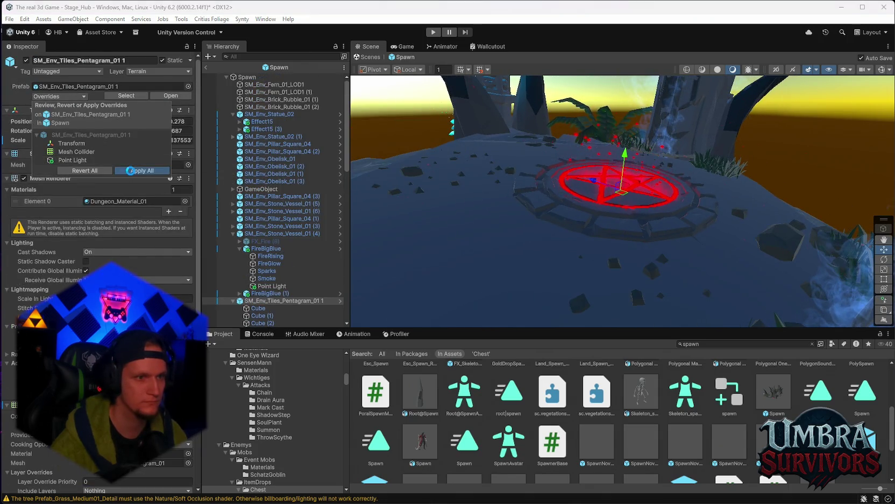
{"action": "scroll", "coordinate": [176, 179], "scroll_direction": "down", "scroll_amount": 3}
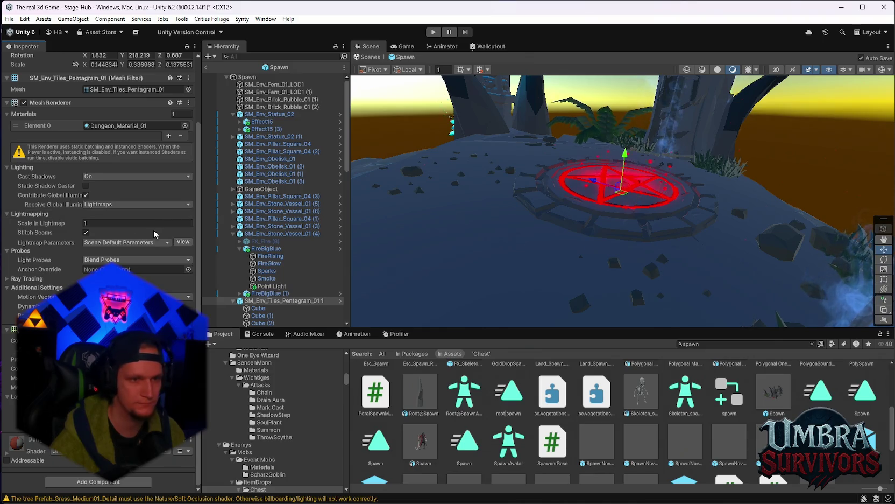
{"action": "mouse_move", "coordinate": [685, 211]}
{"action": "left_mouse_down"}
{"action": "mouse_move", "coordinate": [676, 177]}
{"action": "mouse_move", "coordinate": [642, 252]}
{"action": "mouse_move", "coordinate": [517, 230]}
{"action": "mouse_move", "coordinate": [529, 129]}
{"action": "mouse_move", "coordinate": [519, 229]}
{"action": "mouse_move", "coordinate": [639, 214]}
{"action": "left_mouse_up"}
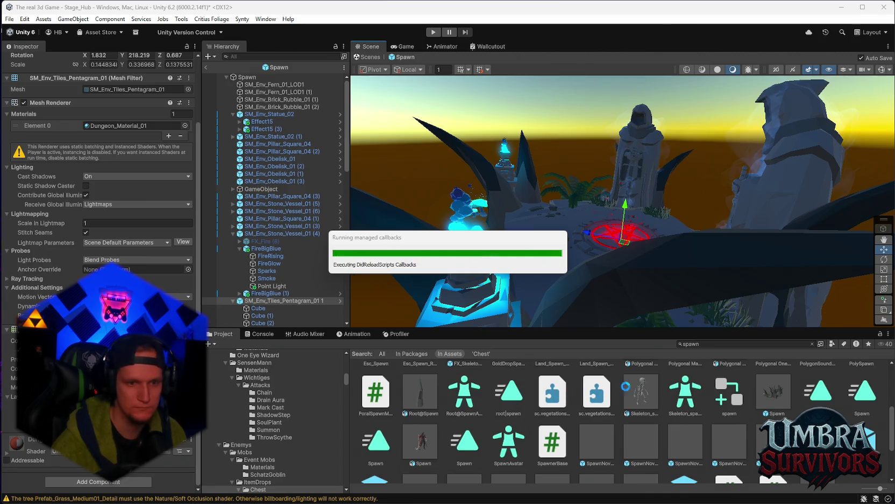
{"action": "type", "text": "ch"}
{"action": "double_click", "coordinate": [713, 344]}
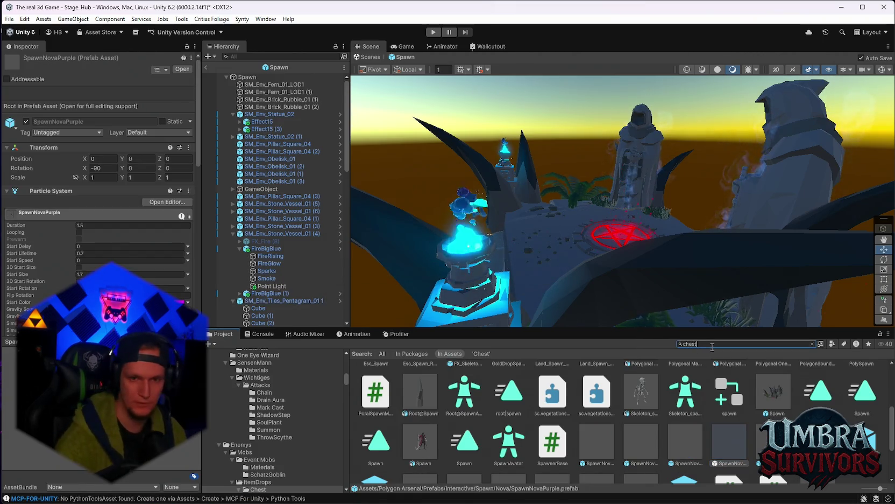
- Search 'chest', open the Chest folder, select Chest Maze, then enter Play mode
{"action": "type", "text": "chest"}
{"action": "double_click", "coordinate": [380, 381]}
{"action": "left_click", "coordinate": [729, 385]}
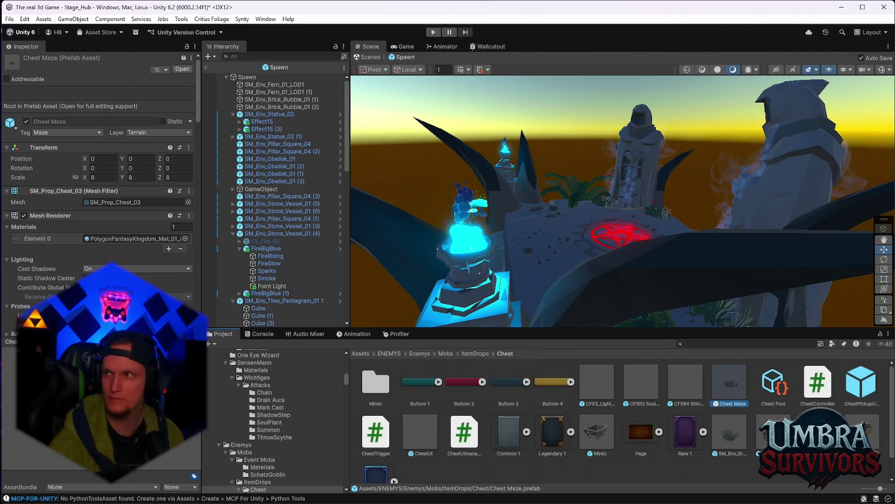
{"action": "left_click", "coordinate": [9, 19]}
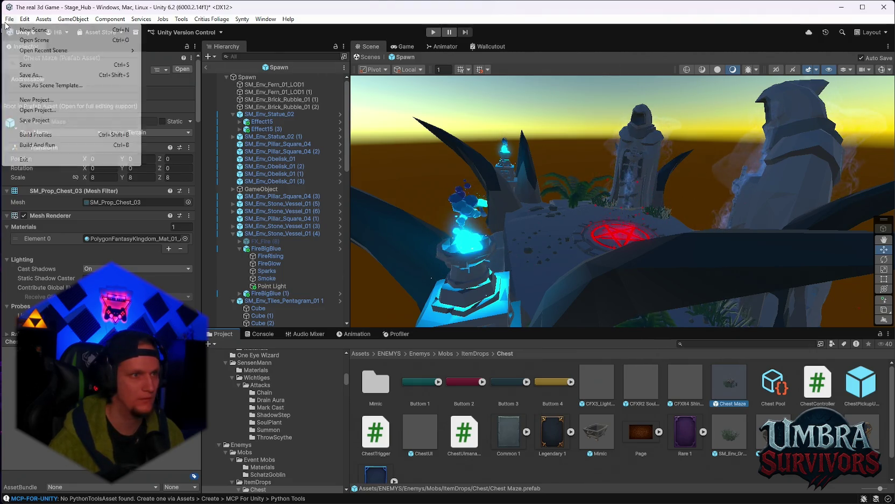
{"action": "mouse_move", "coordinate": [41, 53]}
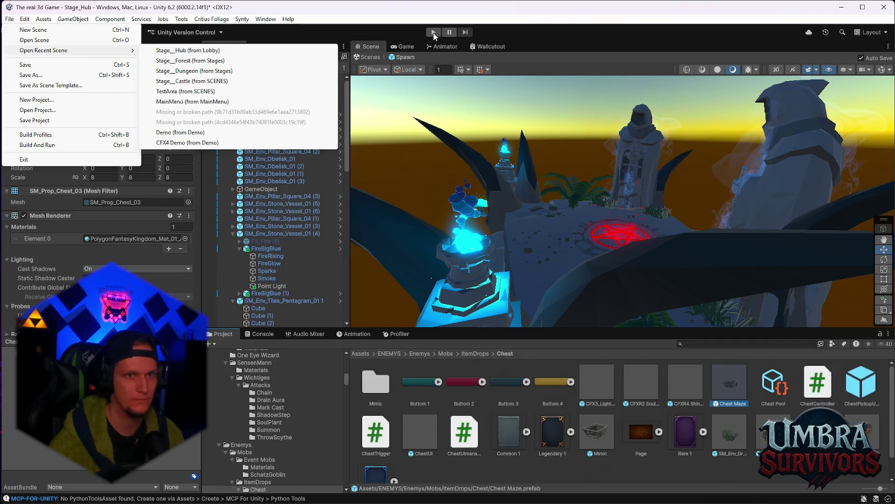
{"action": "left_click", "coordinate": [433, 32]}
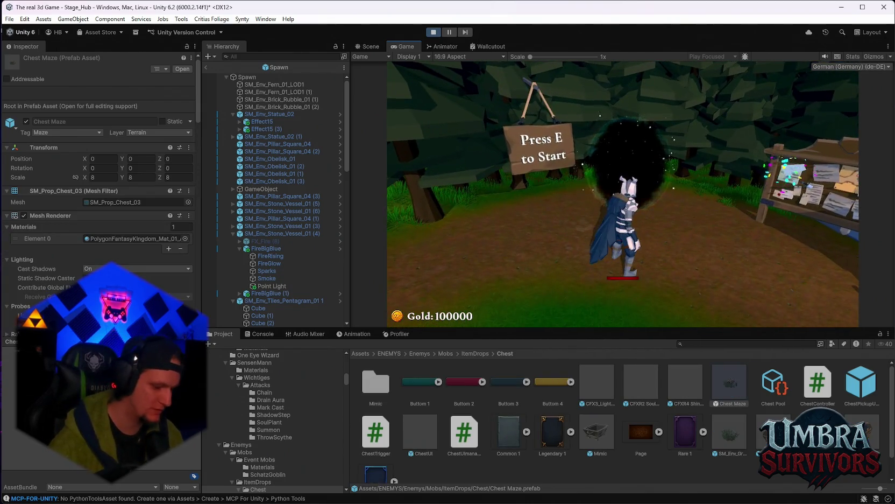
- At the start sign, reroll the upgrade cards twice, pick one, and launch Stage 1
{"action": "key", "text": "e"}
{"action": "left_click", "coordinate": [630, 302]}
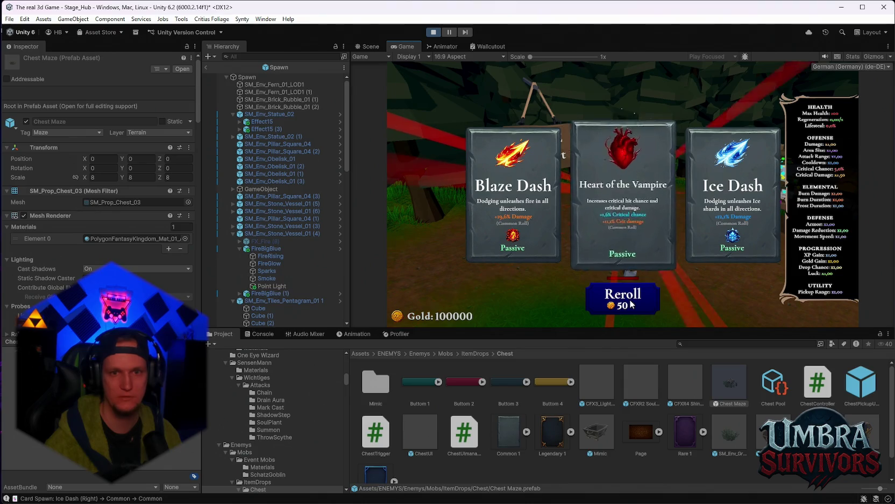
{"action": "left_click", "coordinate": [632, 304]}
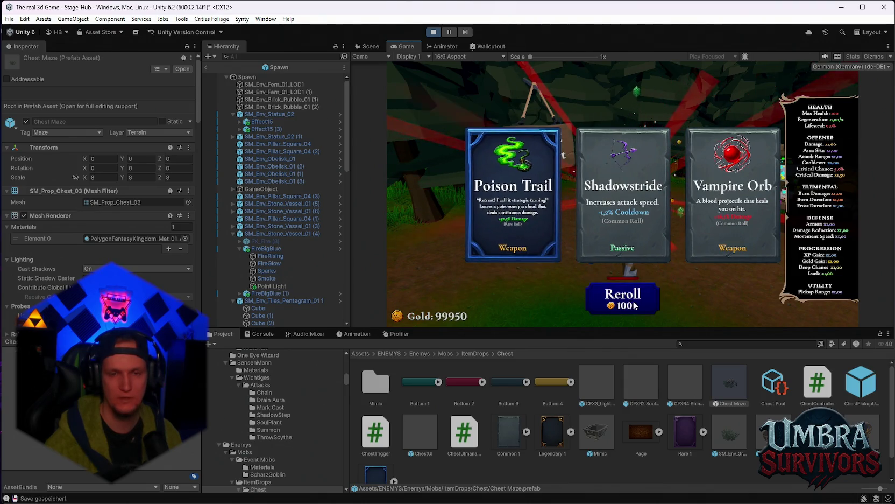
{"action": "left_click", "coordinate": [733, 211]}
{"action": "key", "text": "e"}
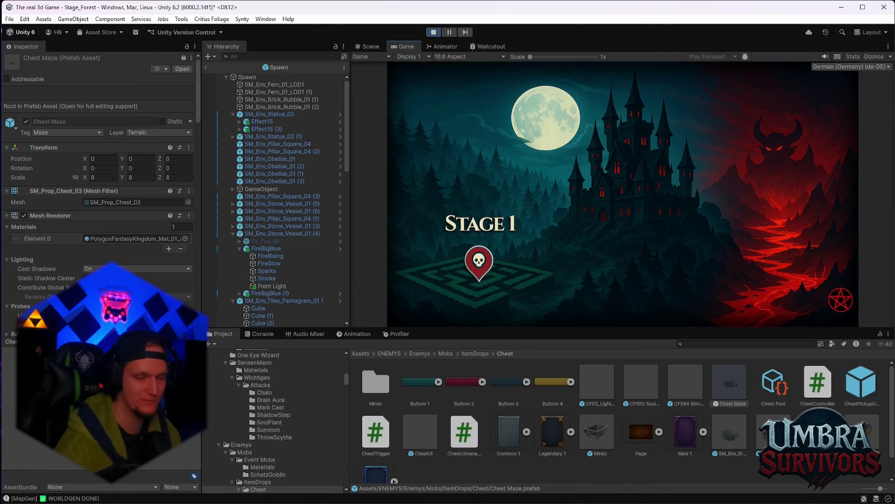
{"action": "key", "text": "space"}
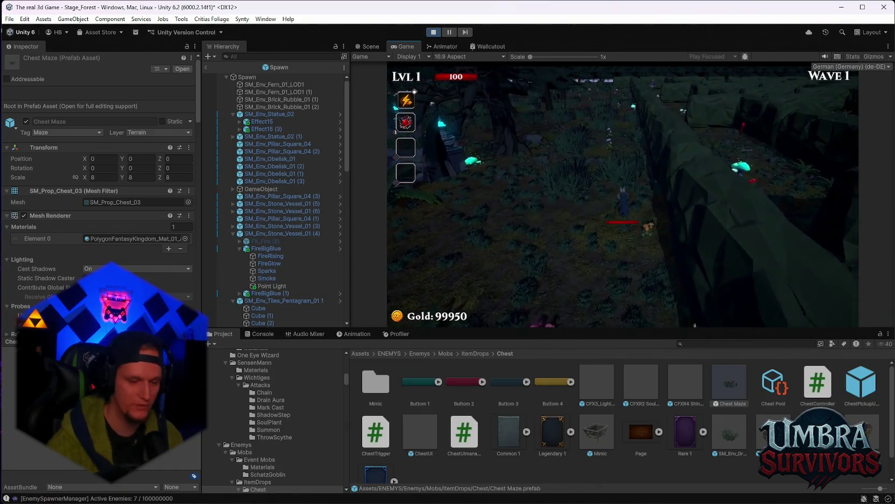
- Pause the run, search the Project for 'chea' and drop the Cheats prefab into Spawn
{"action": "key", "text": "Escape"}
{"action": "left_click", "coordinate": [703, 344]}
{"action": "type", "text": "cheat"}
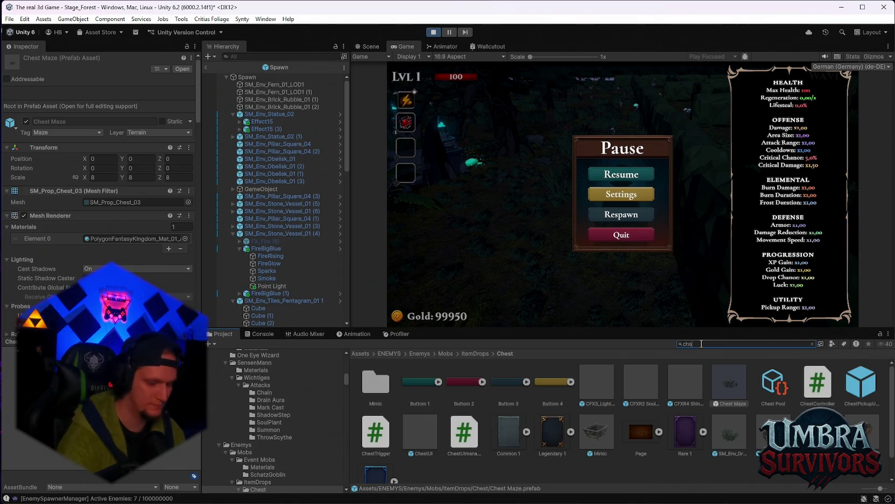
{"action": "key", "text": "BackSpace"}
{"action": "scroll", "coordinate": [281, 247], "scroll_direction": "down", "scroll_amount": 15}
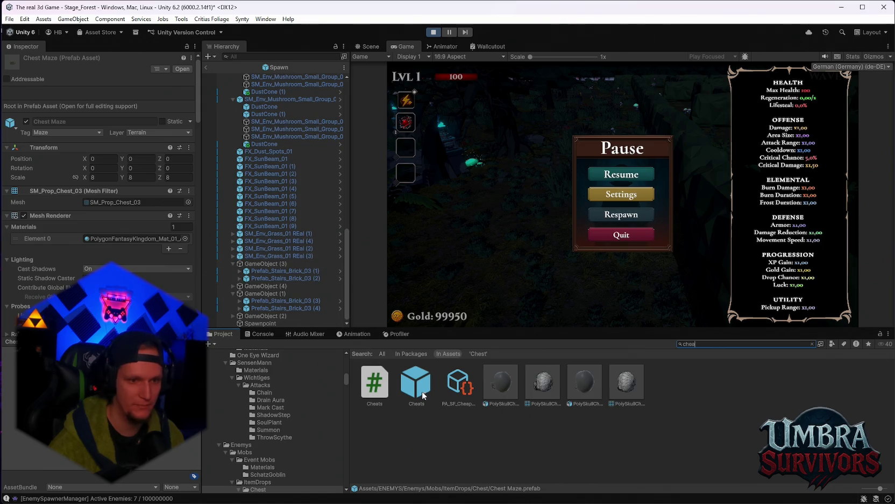
{"action": "left_click_drag", "start_coordinate": [261, 330], "coordinate": [260, 325]}
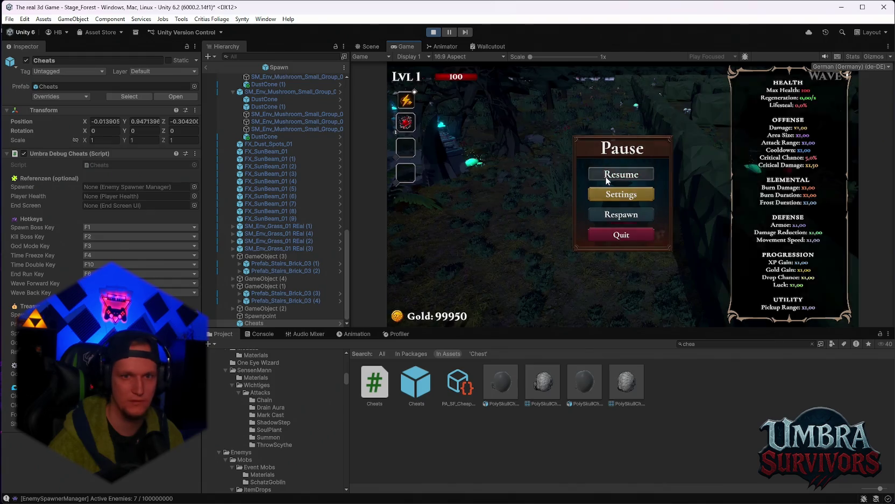
- Resume and re-pause the run, then return from the Spawn prefab to the scene hierarchy
{"action": "left_click", "coordinate": [605, 177]}
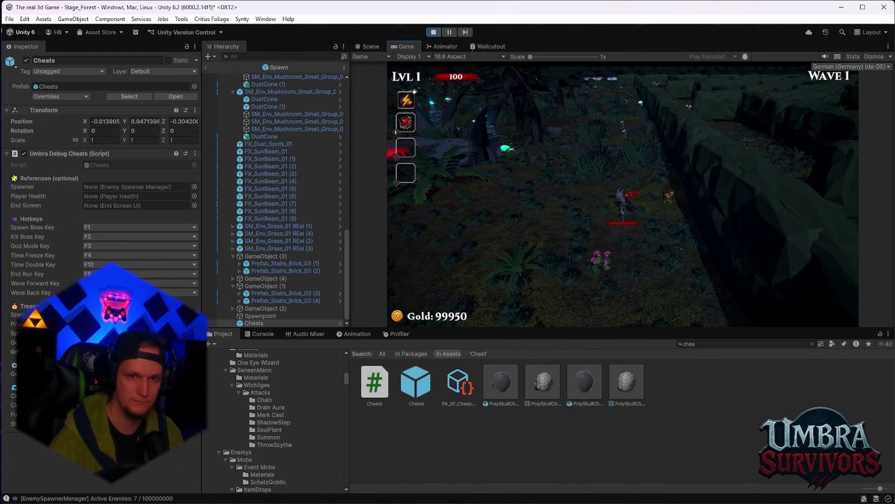
{"action": "key", "text": "Escape"}
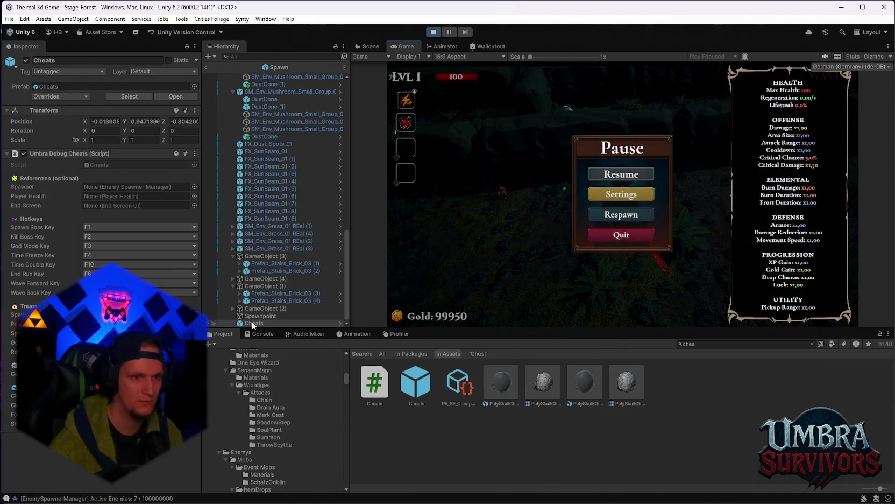
{"action": "left_click", "coordinate": [608, 176]}
{"action": "left_click", "coordinate": [606, 172]}
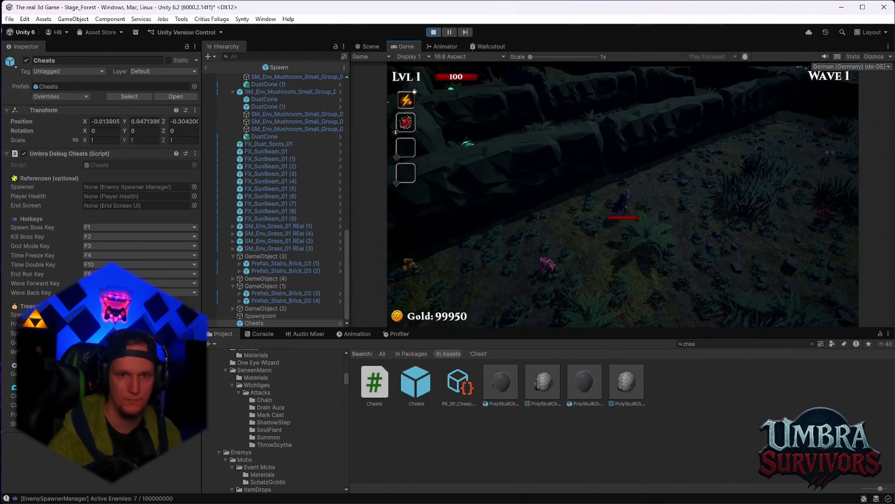
{"action": "key", "text": "Escape"}
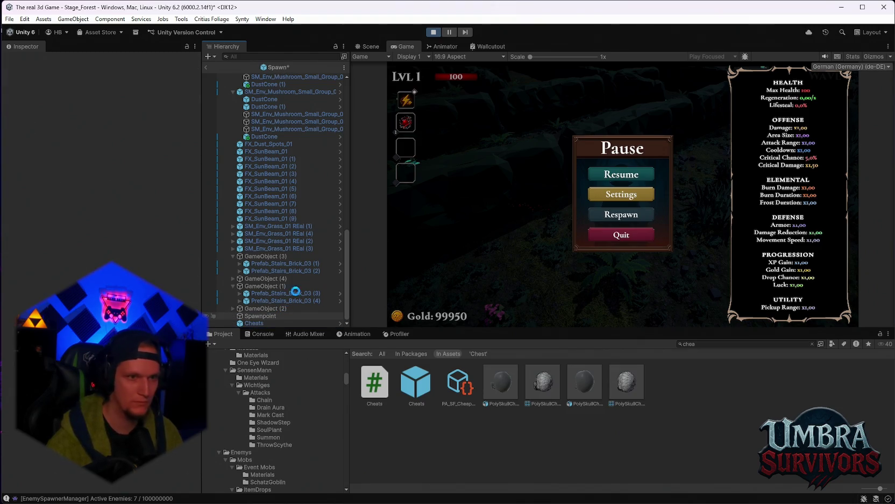
{"action": "left_click_drag", "start_coordinate": [347, 279], "coordinate": [345, 127]}
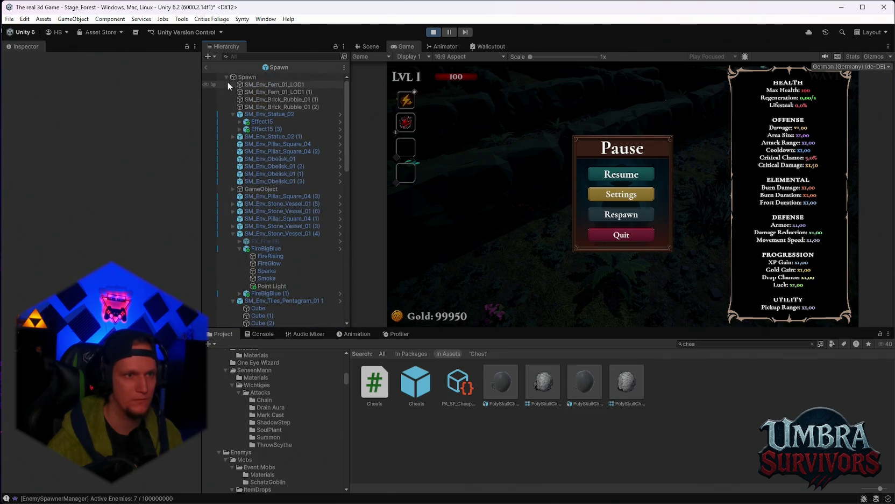
{"action": "left_click", "coordinate": [206, 68]}
- Select Cheats(Clone), resume the run and prime the treasure goblin with F9
{"action": "scroll", "coordinate": [263, 199], "scroll_direction": "down", "scroll_amount": 3}
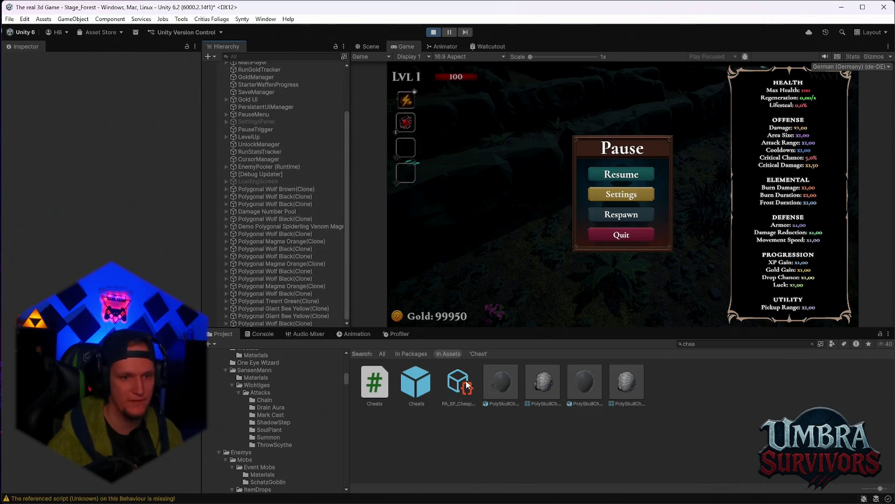
{"action": "left_click", "coordinate": [243, 324]}
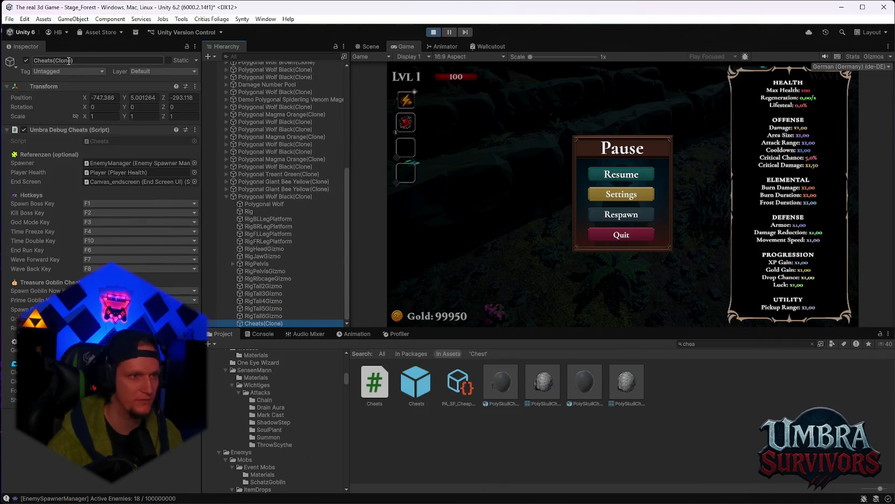
{"action": "left_click", "coordinate": [627, 175]}
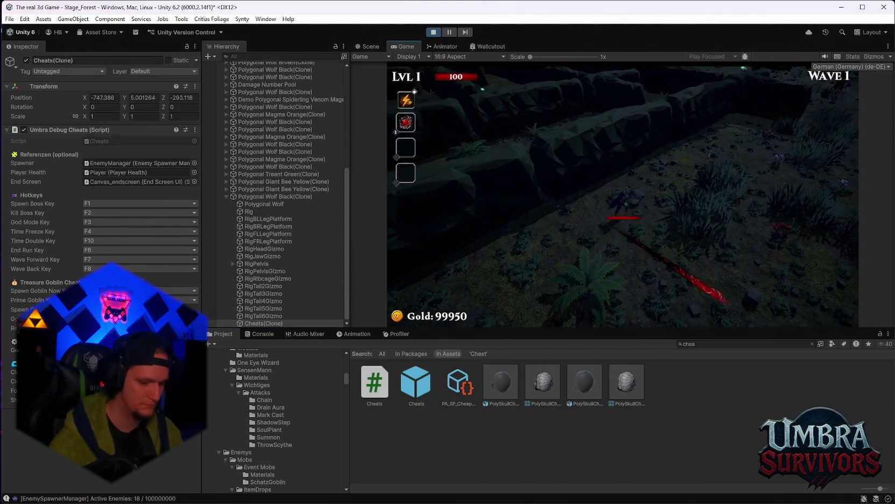
{"action": "key", "text": "F9"}
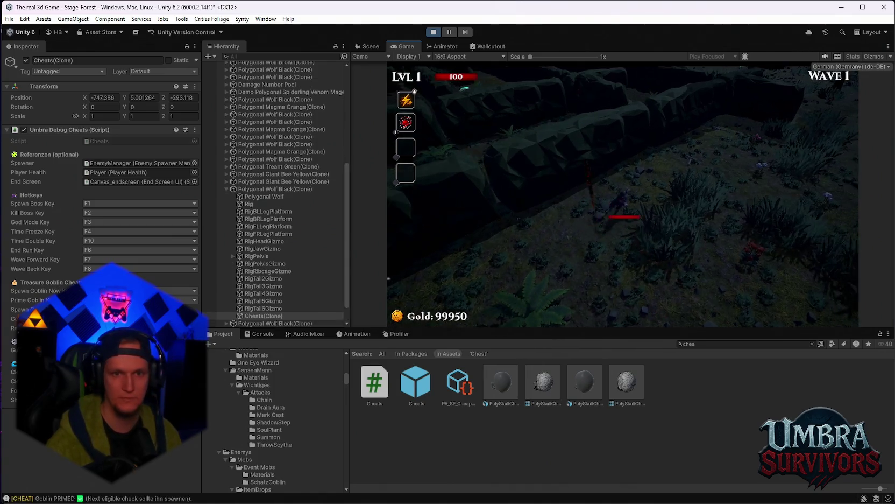
- Walk the character through wave 1 as the Maze Warden spawns, pausing once, into wave 2
{"action": "key", "text": "w"}
{"action": "key", "text": "w"}
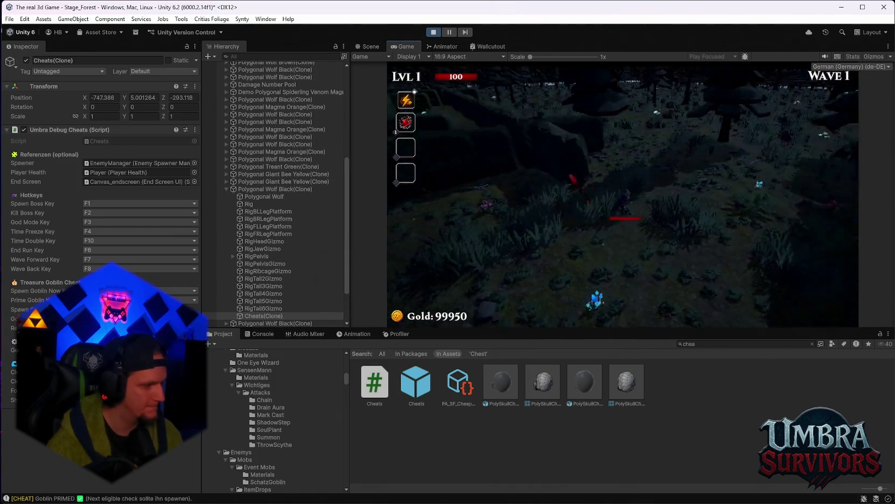
{"action": "key", "text": "w"}
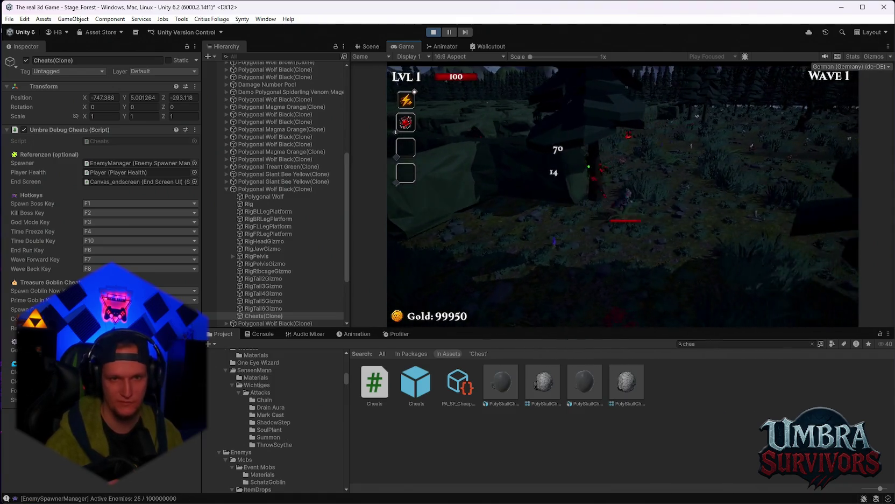
{"action": "key", "text": "w"}
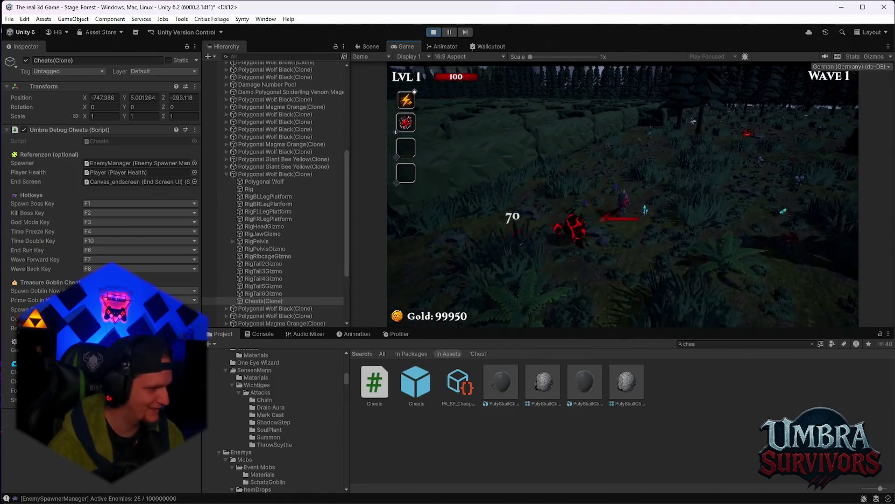
{"action": "key", "text": "w"}
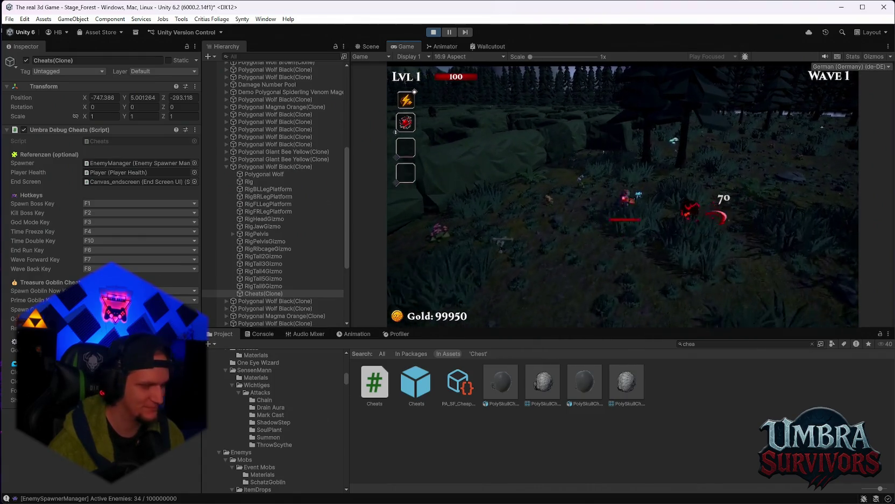
{"action": "key", "text": "w"}
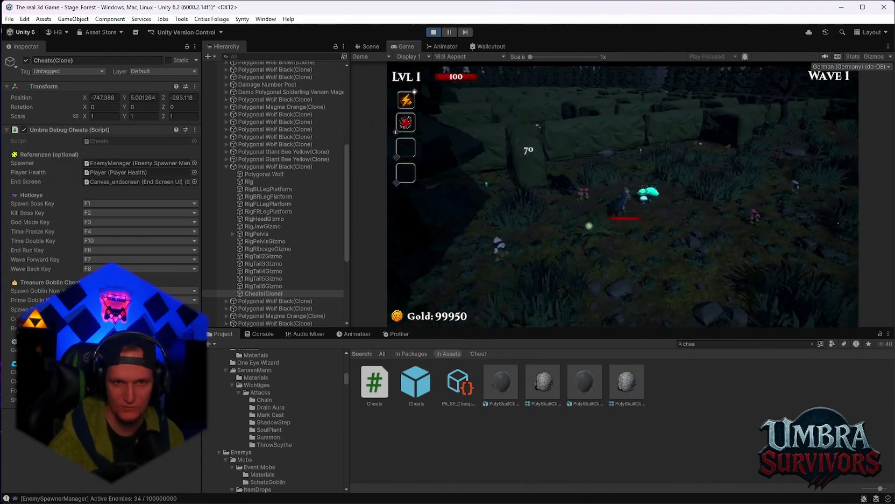
{"action": "key", "text": "w"}
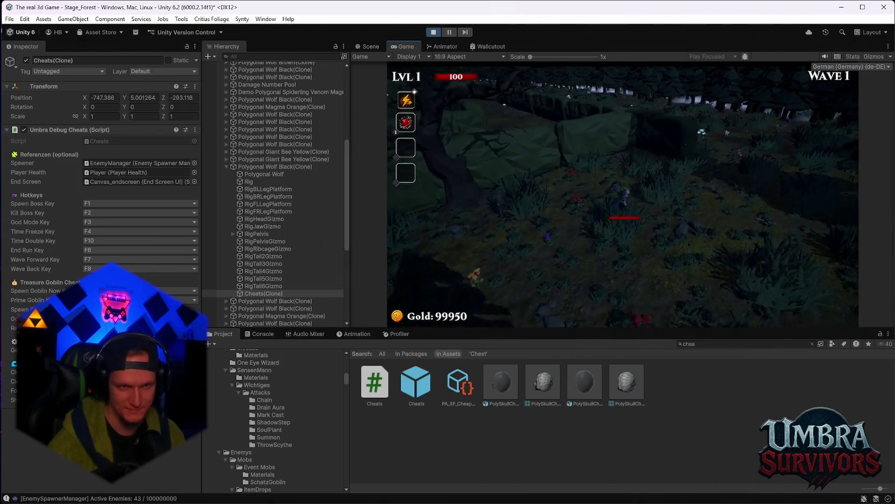
{"action": "key", "text": "w"}
{"action": "key", "text": "w"}
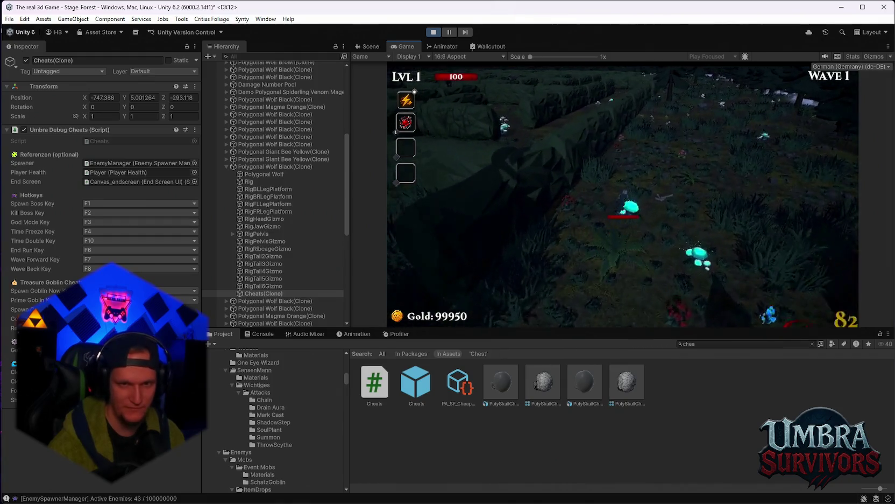
{"action": "key", "text": "w"}
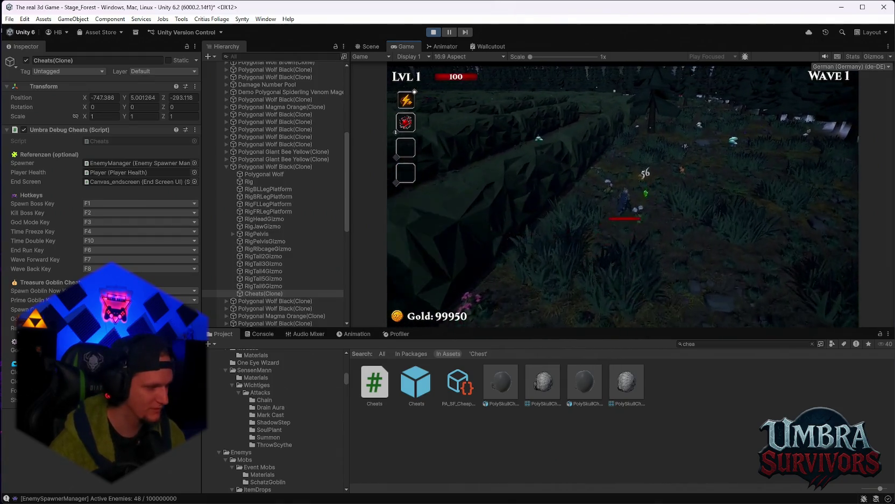
{"action": "key", "text": "w"}
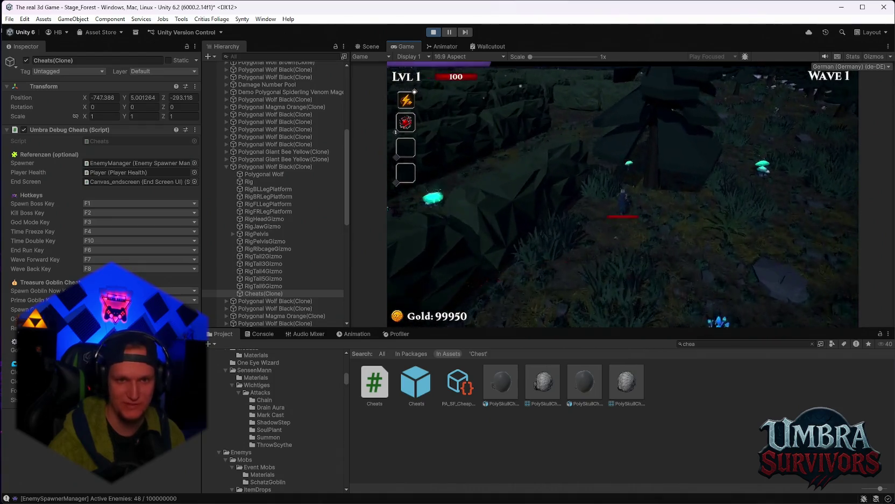
{"action": "key", "text": "w"}
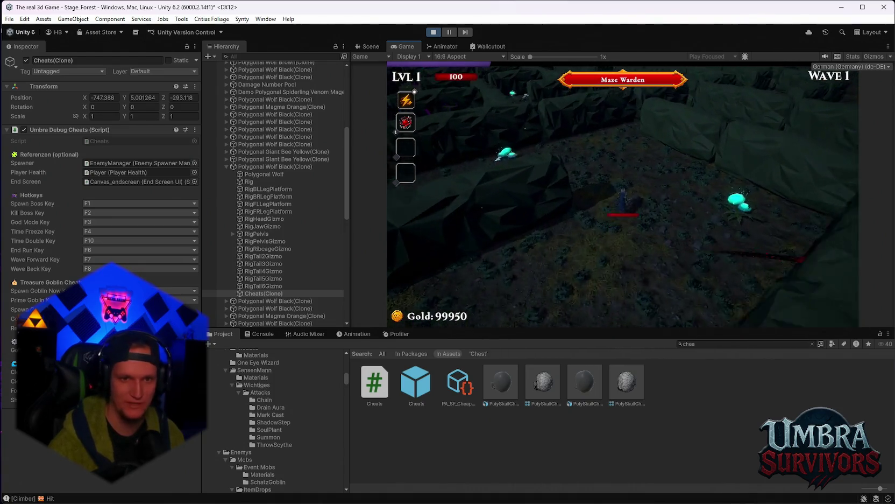
{"action": "key", "text": "Escape"}
{"action": "key", "text": "Escape"}
{"action": "key", "text": "w"}
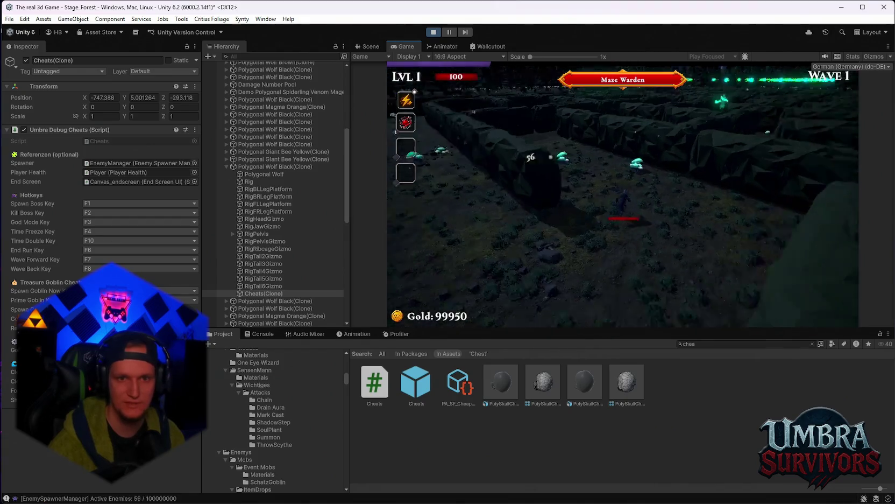
{"action": "key", "text": "w"}
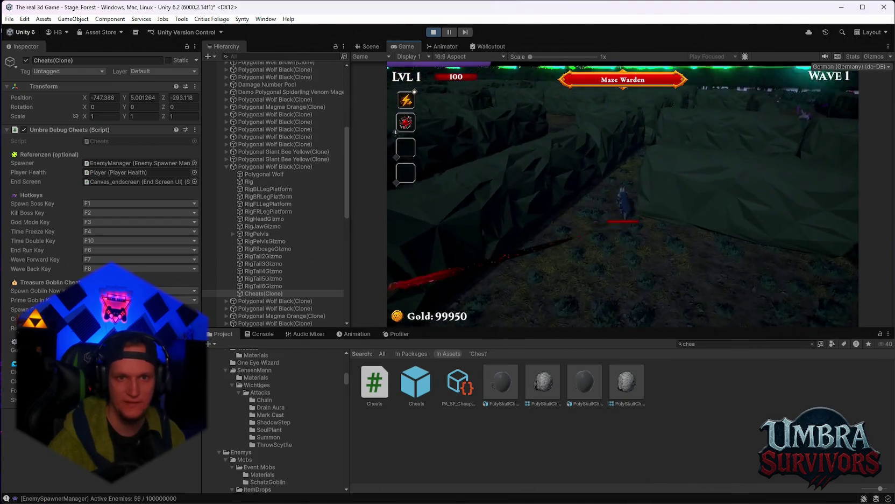
{"action": "key", "text": "w"}
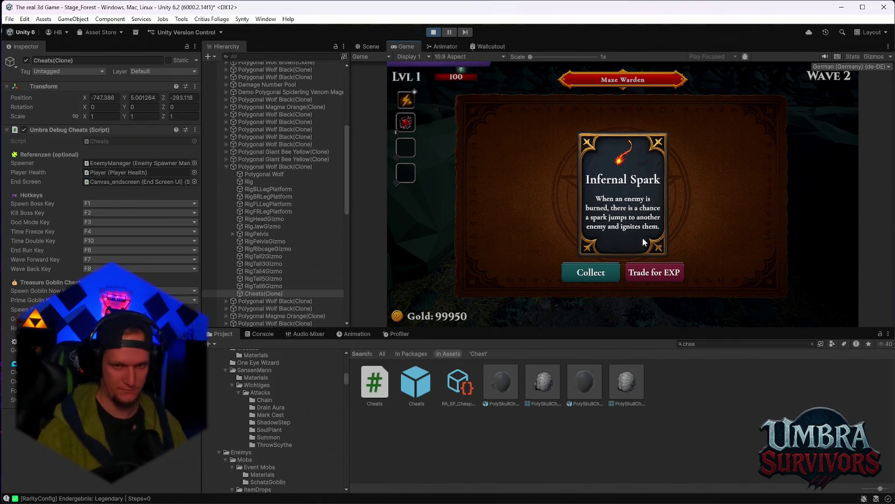
- Trade the Infernal Spark for EXP and take Soul Magnet, Arcane Extension, Darkstep and Calzifer
{"action": "left_click", "coordinate": [662, 273]}
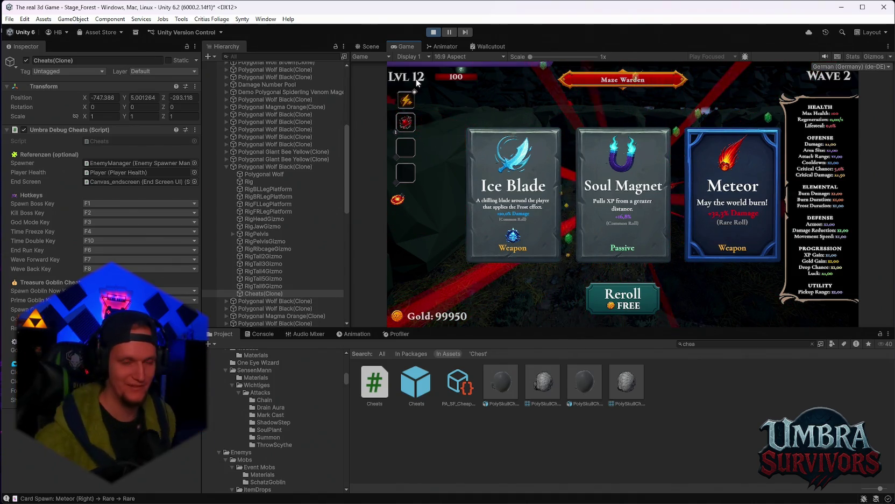
{"action": "left_click", "coordinate": [605, 192]}
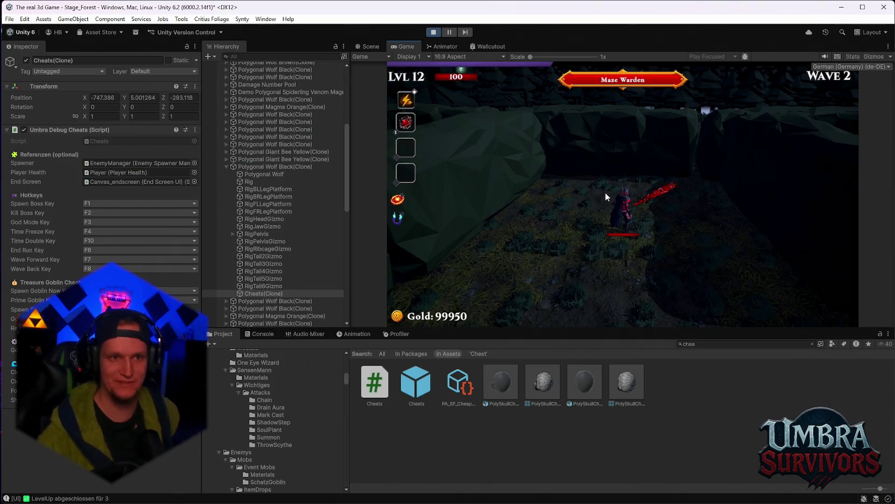
{"action": "left_click", "coordinate": [605, 192]}
{"action": "left_click", "coordinate": [605, 193]}
{"action": "left_click", "coordinate": [606, 192]}
{"action": "left_click", "coordinate": [609, 197]}
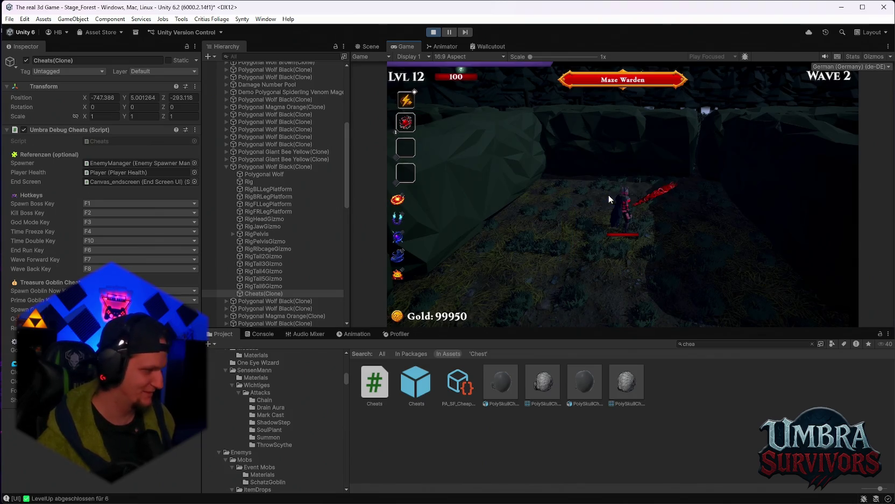
- Take Silver Blade, Ice Dash, Frozen Heart, Icicle and Spectral Ice, then pause at level 12
{"action": "left_click", "coordinate": [609, 197]}
{"action": "left_click", "coordinate": [608, 194]}
{"action": "left_click", "coordinate": [608, 194]}
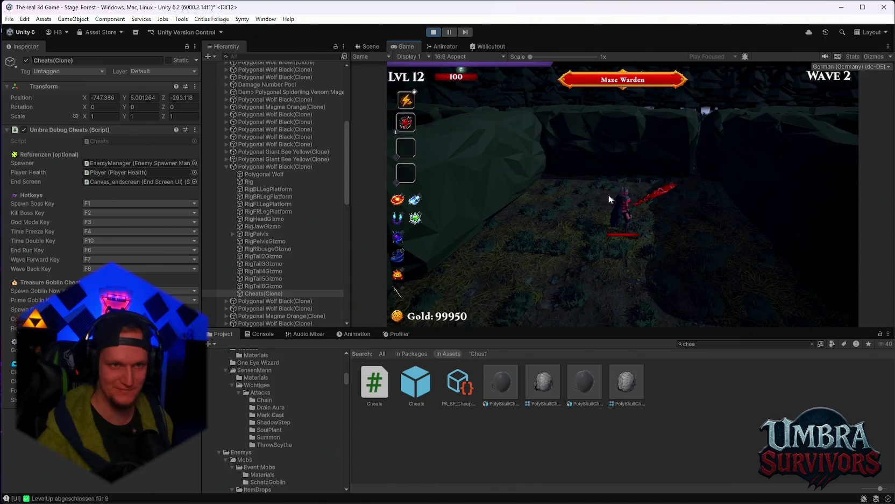
{"action": "left_click", "coordinate": [608, 198]}
{"action": "left_click", "coordinate": [609, 198]}
{"action": "left_click", "coordinate": [609, 198]}
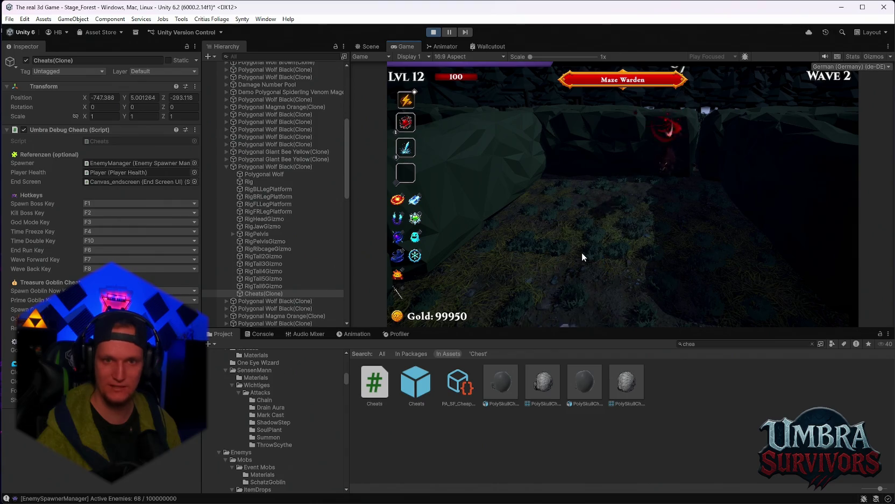
{"action": "key", "text": "Escape"}
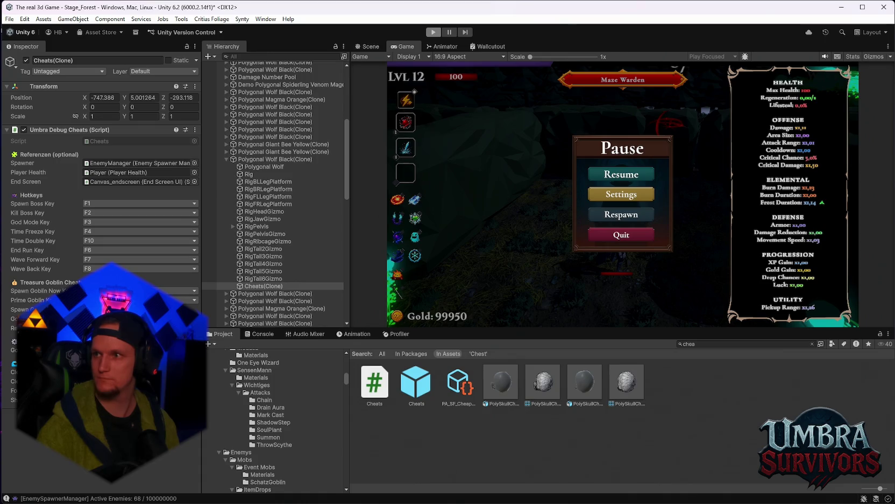
- Stop Play mode with Ctrl+P to return to the Stage_Hub scene
{"action": "key", "text": "ctrl+p"}
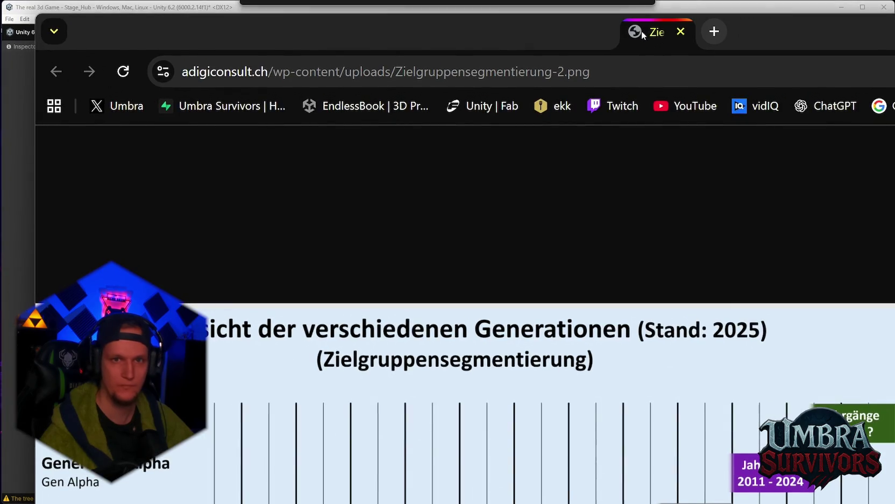
- Move the generations chart browser window to the right half and zoom the chart in and back out
{"action": "mouse_move", "coordinate": [641, 31]}
{"action": "left_mouse_down"}
{"action": "mouse_move", "coordinate": [687, 37]}
{"action": "mouse_move", "coordinate": [893, 156]}
{"action": "mouse_move", "coordinate": [756, 65]}
{"action": "mouse_move", "coordinate": [424, 8]}
{"action": "mouse_move", "coordinate": [402, 44]}
{"action": "left_mouse_up"}
{"action": "left_click", "coordinate": [697, 215]}
{"action": "left_click", "coordinate": [609, 225]}
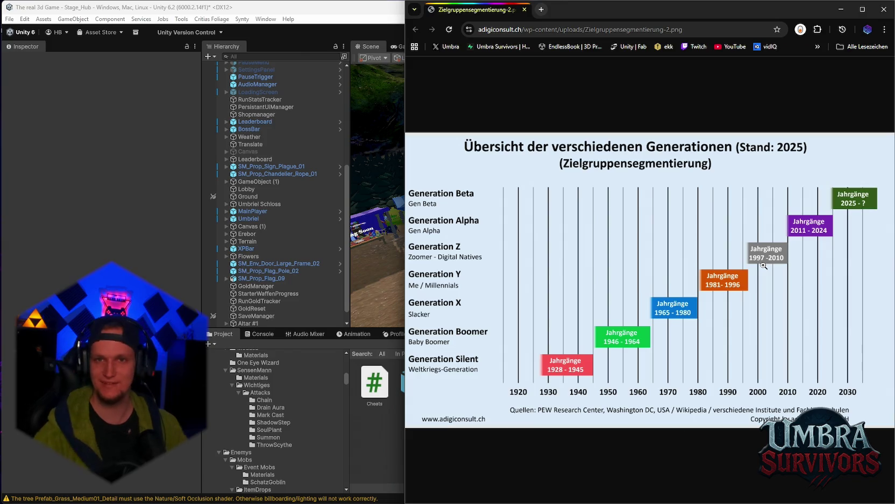
- Minimize the Chrome chart window to reveal the Unity editor
{"action": "left_click", "coordinate": [840, 9]}
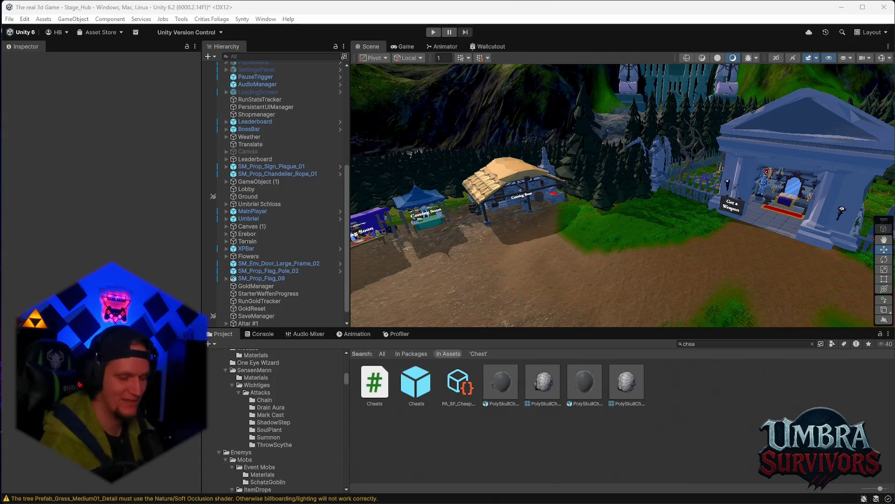
- Restore the Zielgruppensegmentierung-2.png Chrome window from the taskbar
{"action": "mouse_move", "coordinate": [616, 495]}
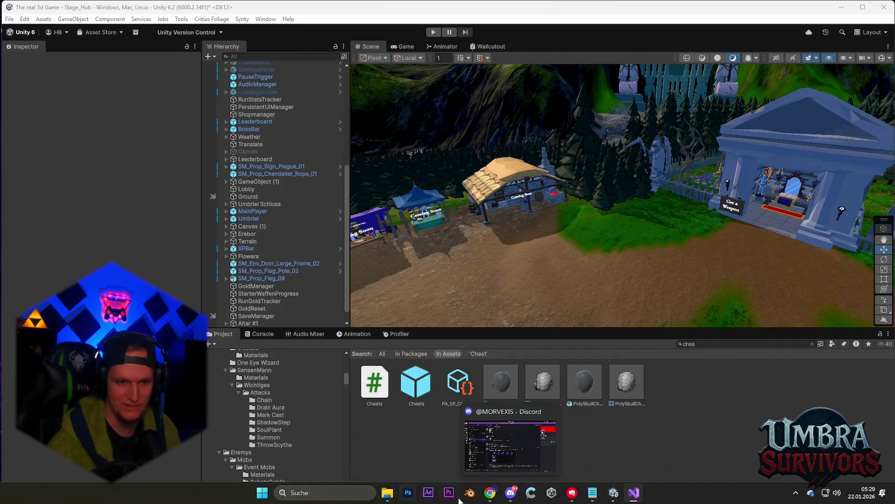
{"action": "mouse_move", "coordinate": [490, 494]}
{"action": "left_click", "coordinate": [694, 446]}
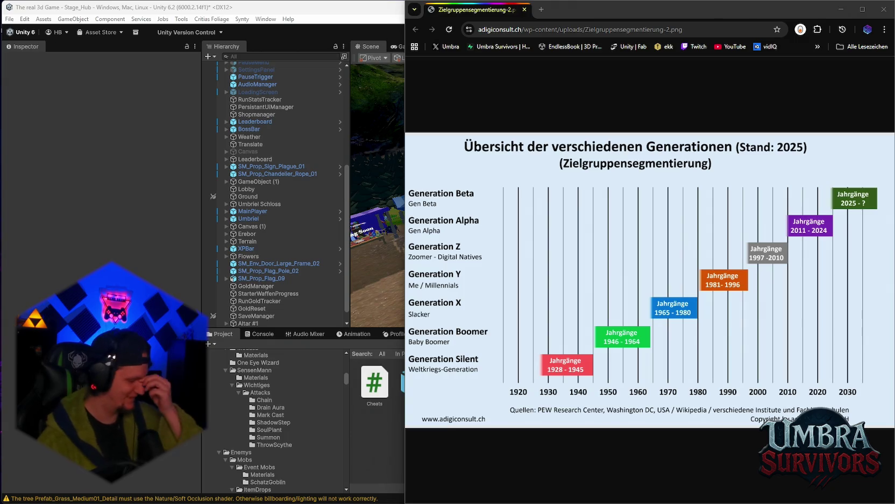
- Minimize Chrome and start Play mode on the Stage_Hub scene
{"action": "left_click", "coordinate": [842, 8]}
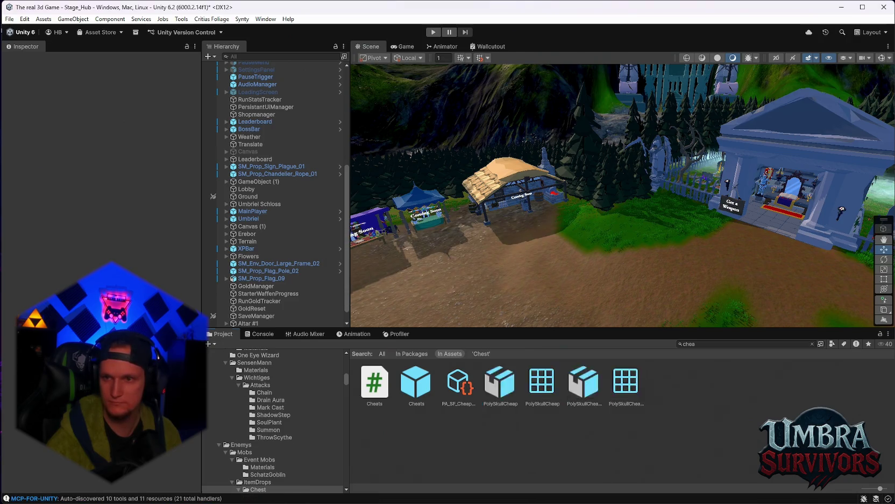
{"action": "left_click", "coordinate": [432, 32]}
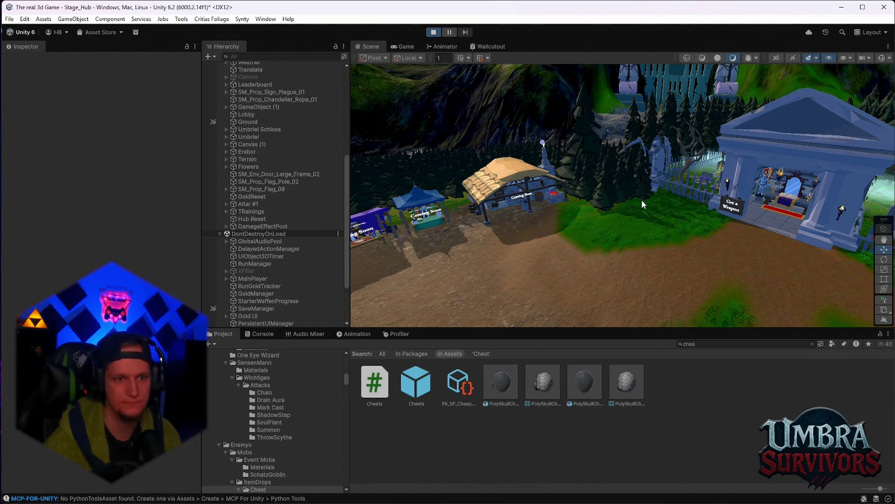
- Walk to the portal, enter Stage_Forest and choose the Grenade Launcher weapon
{"action": "left_click", "coordinate": [658, 212]}
{"action": "key", "text": "w"}
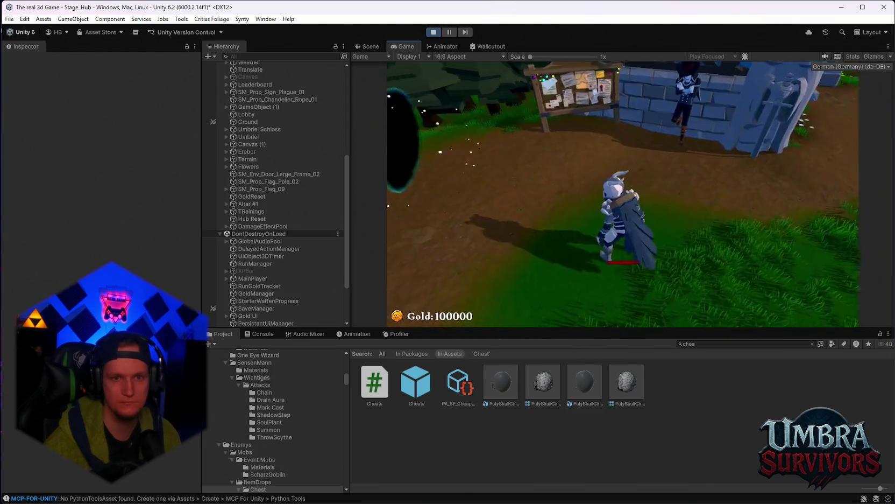
{"action": "key", "text": "e"}
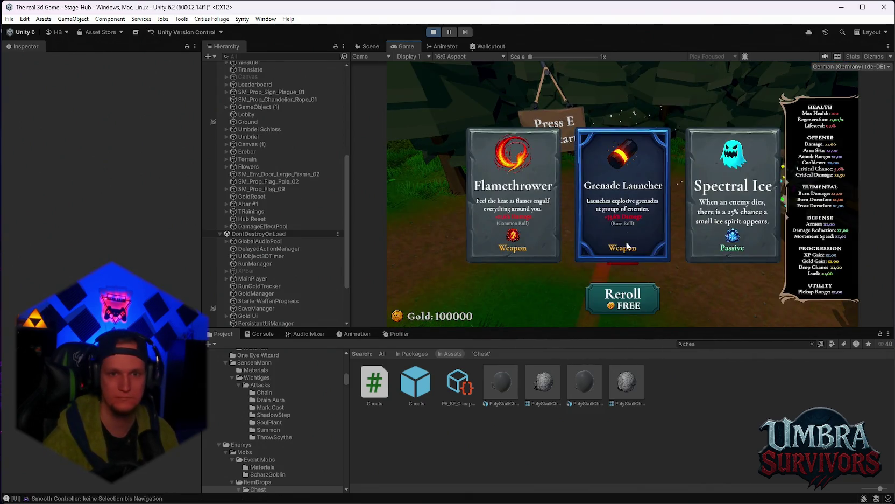
{"action": "left_click", "coordinate": [592, 205]}
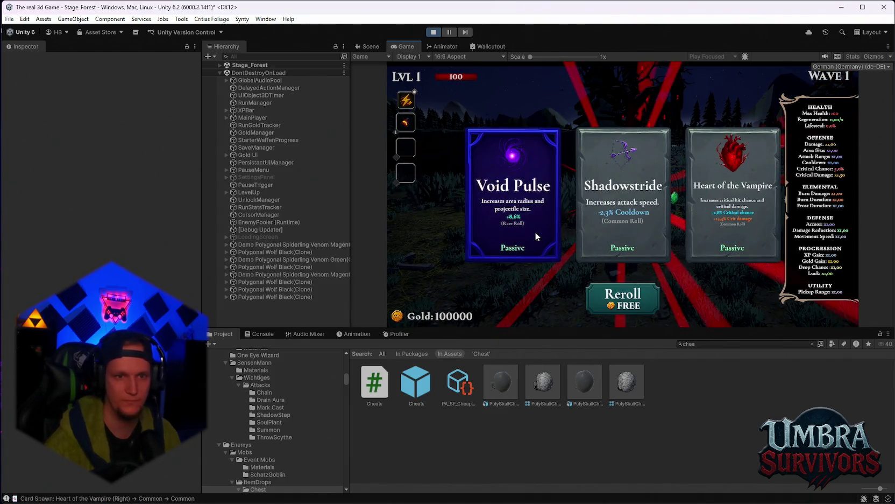
- Take the Void Pulse upgrade, pause the run and switch to the Scene view
{"action": "left_click", "coordinate": [534, 232]}
{"action": "key", "text": "Escape"}
{"action": "left_click", "coordinate": [626, 175]}
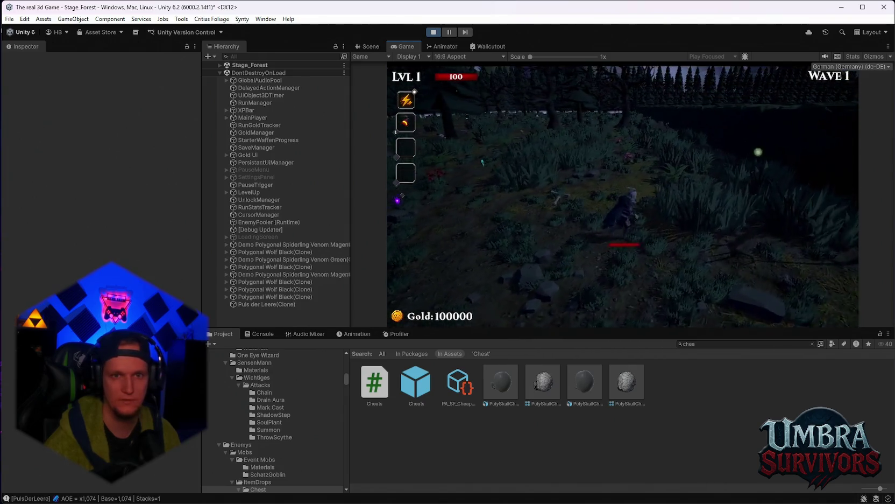
{"action": "key", "text": "Escape"}
{"action": "left_click", "coordinate": [368, 46]}
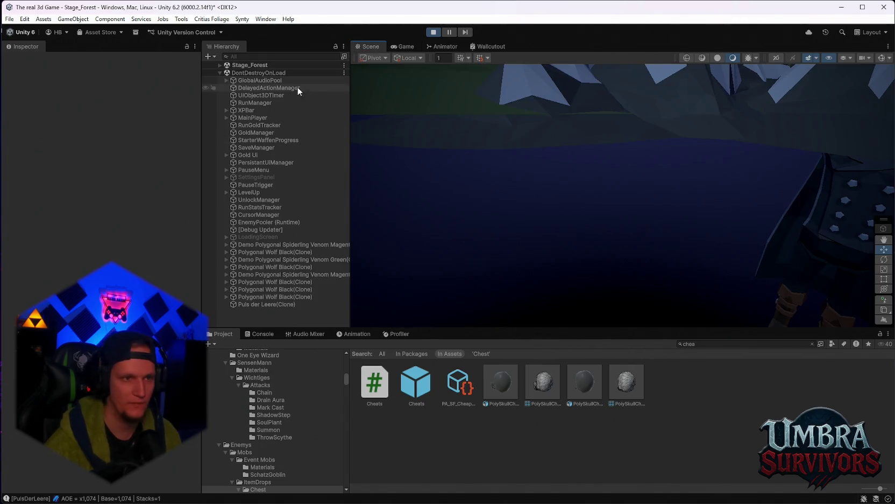
- Frame the Puls der Leere clone, GlobalAudioPool and venom spiderling in the Scene view
{"action": "double_click", "coordinate": [259, 304]}
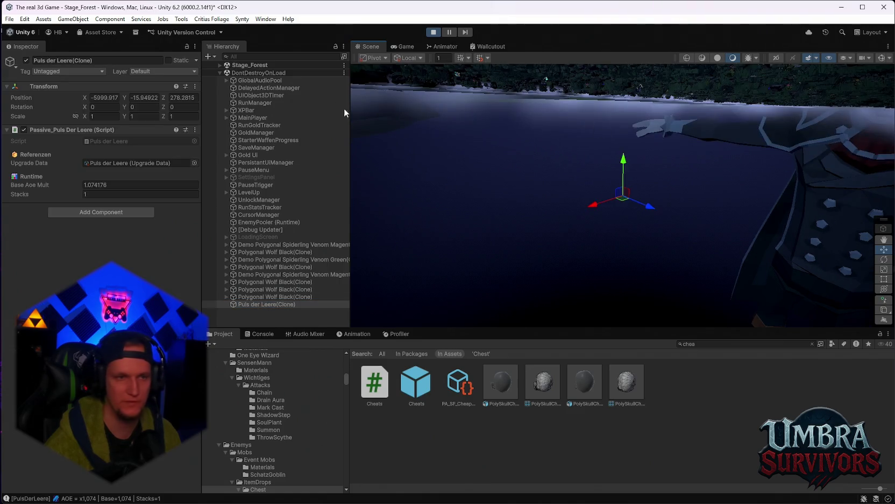
{"action": "double_click", "coordinate": [260, 81]}
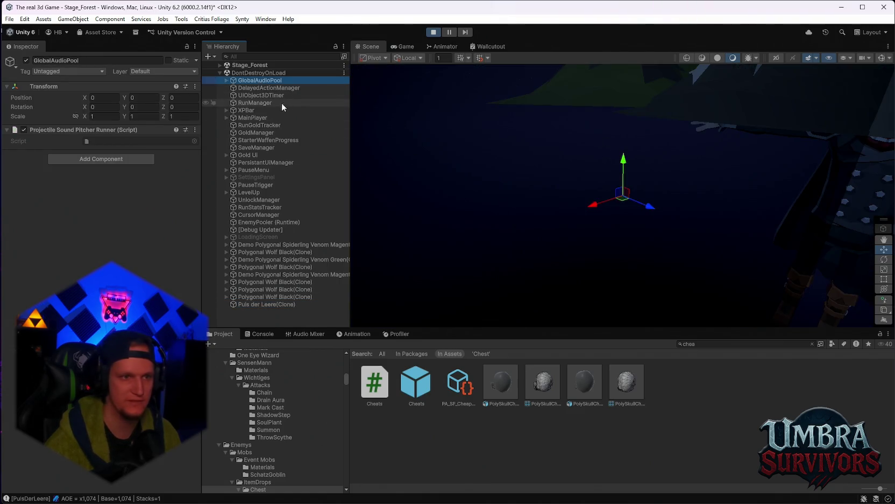
{"action": "double_click", "coordinate": [259, 260]}
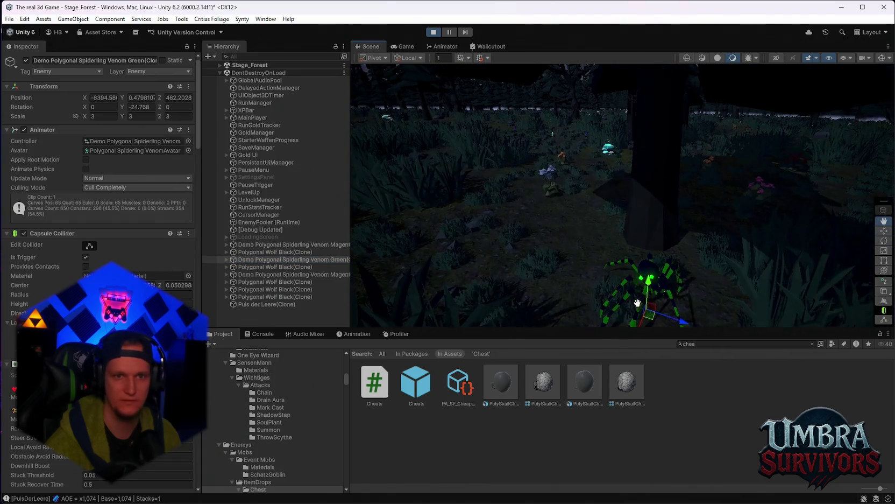
- Frame the Player under MainPlayer and drop an SM_Prop_Chest_03 chest beside it
{"action": "left_click", "coordinate": [247, 118]}
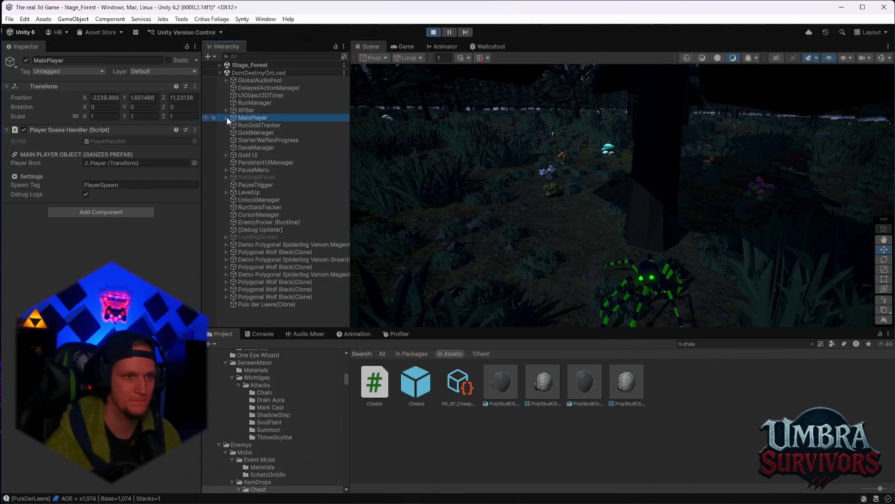
{"action": "left_click", "coordinate": [227, 118]}
{"action": "double_click", "coordinate": [270, 133]}
{"action": "mouse_move", "coordinate": [665, 203]}
{"action": "left_mouse_down"}
{"action": "mouse_move", "coordinate": [721, 216]}
{"action": "mouse_move", "coordinate": [635, 170]}
{"action": "mouse_move", "coordinate": [516, 184]}
{"action": "left_mouse_up"}
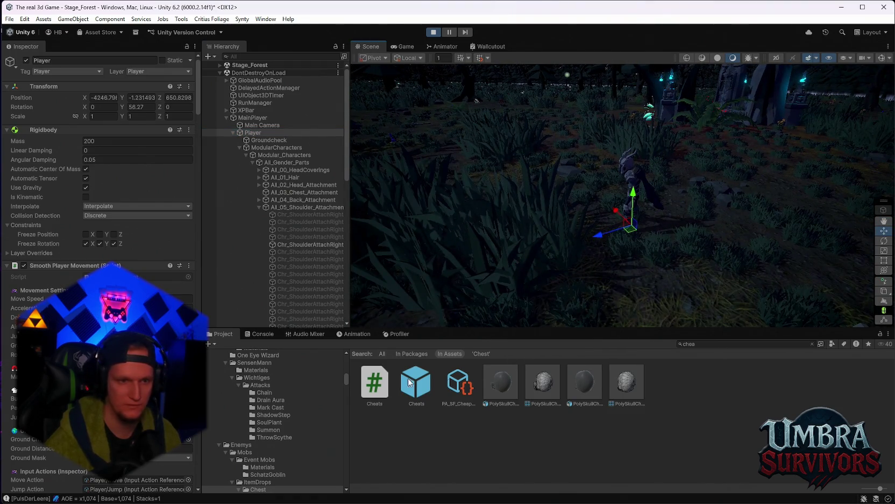
{"action": "left_click", "coordinate": [694, 345]}
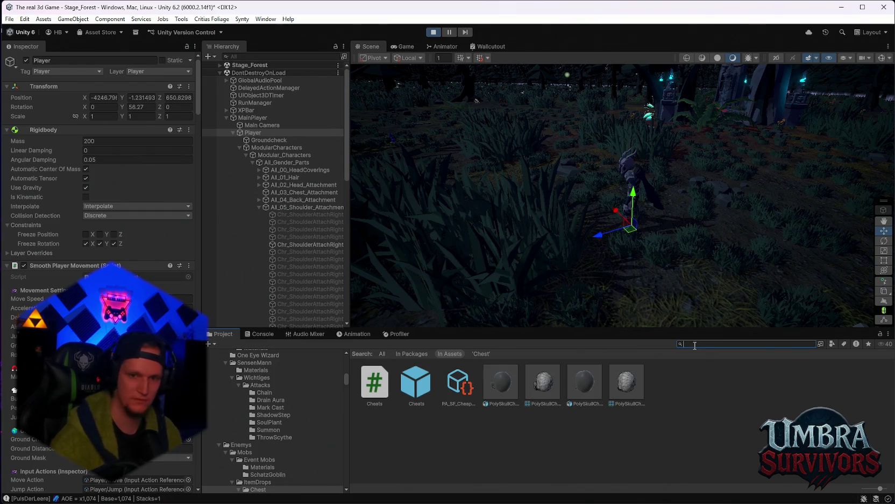
{"action": "mouse_move", "coordinate": [775, 431]}
{"action": "left_mouse_down"}
{"action": "mouse_move", "coordinate": [580, 250]}
{"action": "mouse_move", "coordinate": [600, 256]}
{"action": "mouse_move", "coordinate": [534, 179]}
{"action": "left_mouse_up"}
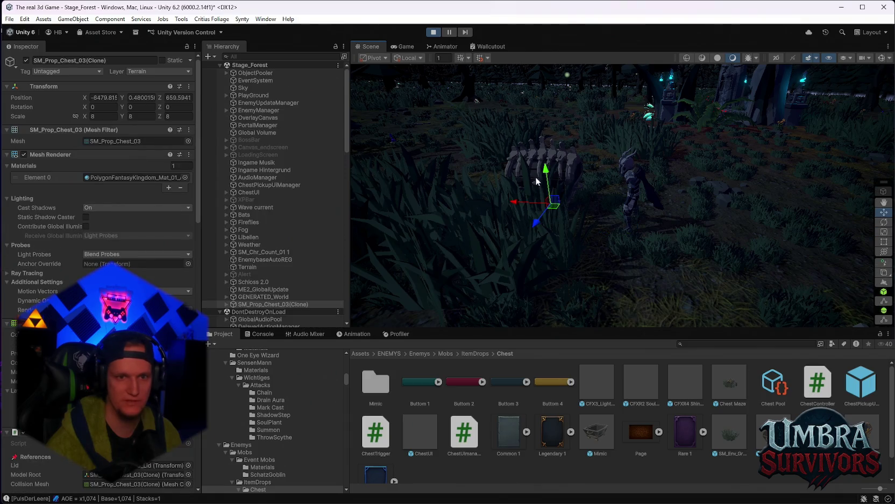
- Open the placed chest, trade its Ice Blade card for EXP, and take the silver blade upgrade
{"action": "left_click", "coordinate": [404, 46]}
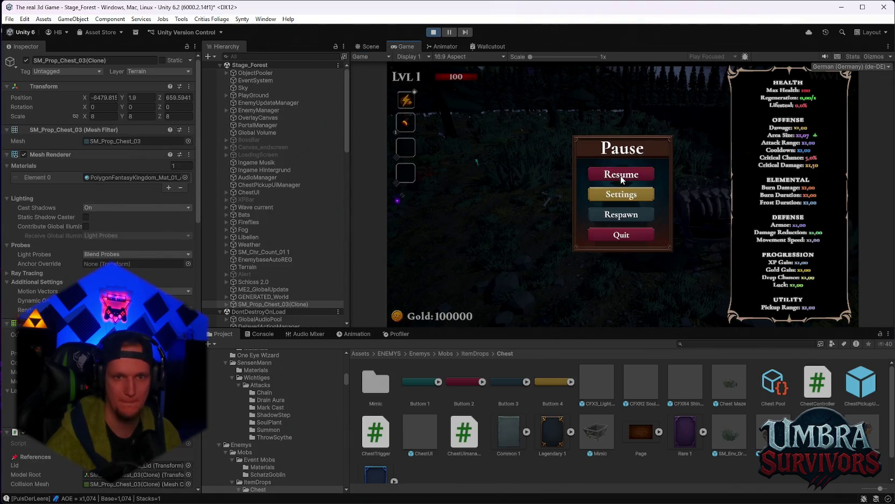
{"action": "left_click", "coordinate": [620, 175]}
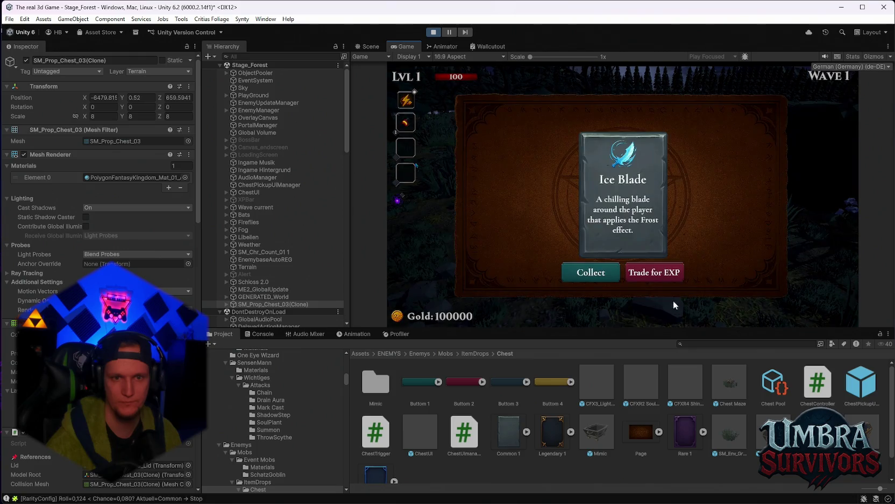
{"action": "left_click", "coordinate": [658, 270]}
{"action": "left_click", "coordinate": [647, 231]}
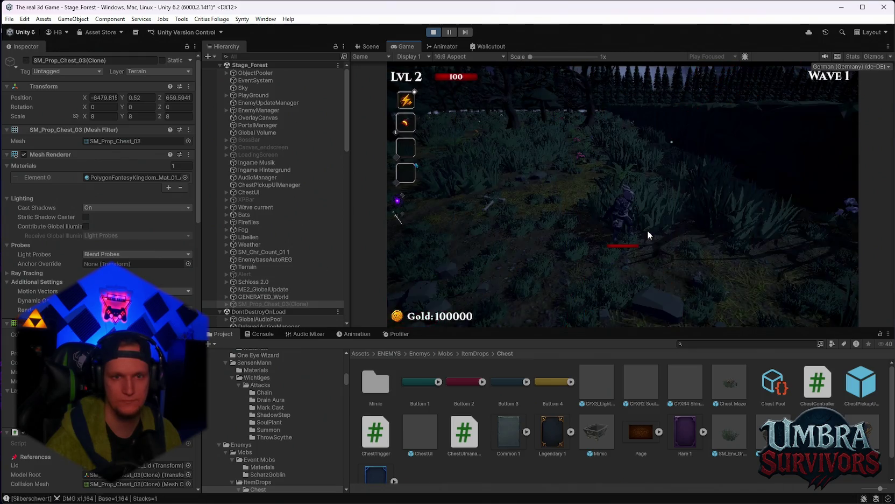
- Walk the character forward through the forest toward the enemies
{"action": "key", "text": "w"}
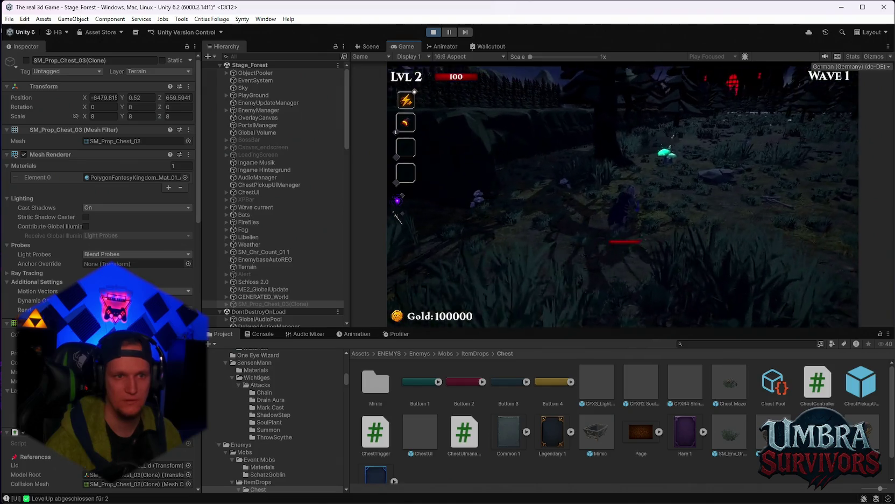
{"action": "key", "text": "w"}
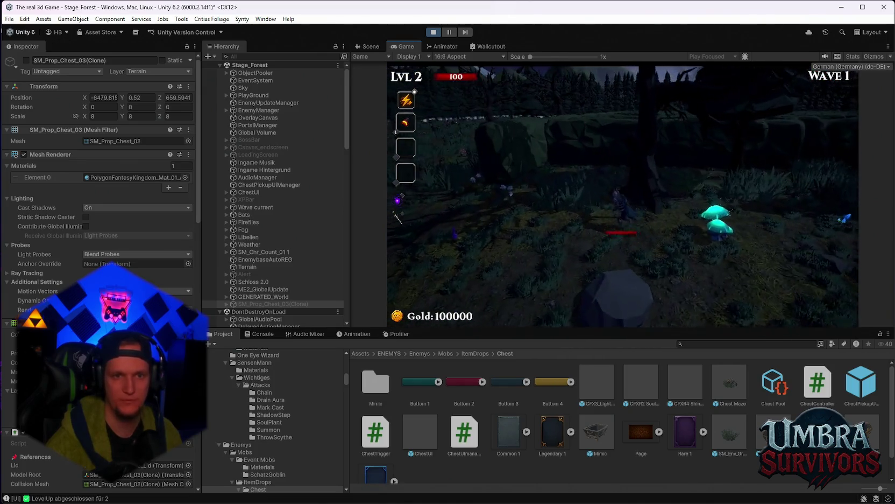
{"action": "key", "text": "w"}
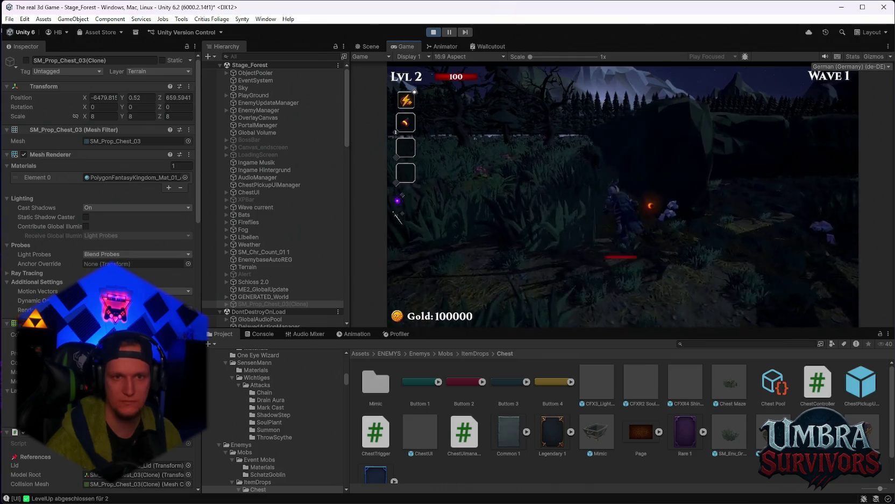
{"action": "key", "text": "w"}
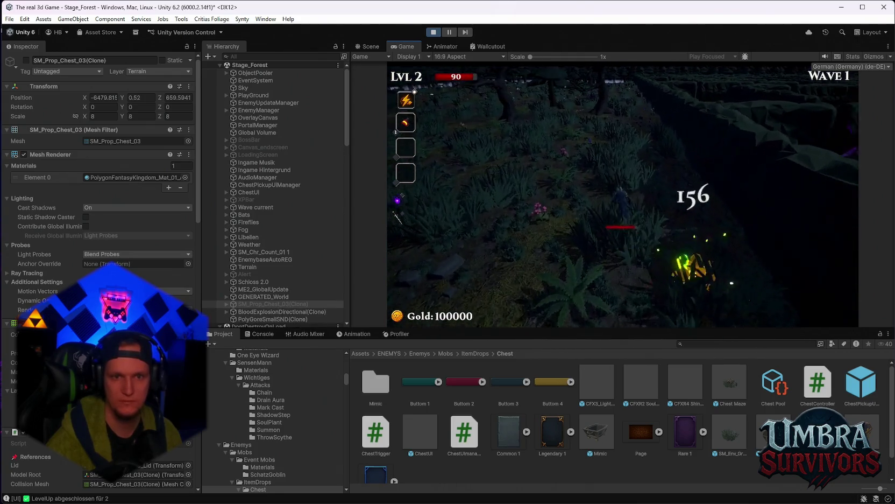
{"action": "key", "text": "w"}
- Pause, add the Cheats prefab from the Project panel into the Hierarchy, and resume
{"action": "key", "text": "Escape"}
{"action": "type", "text": "Chest"}
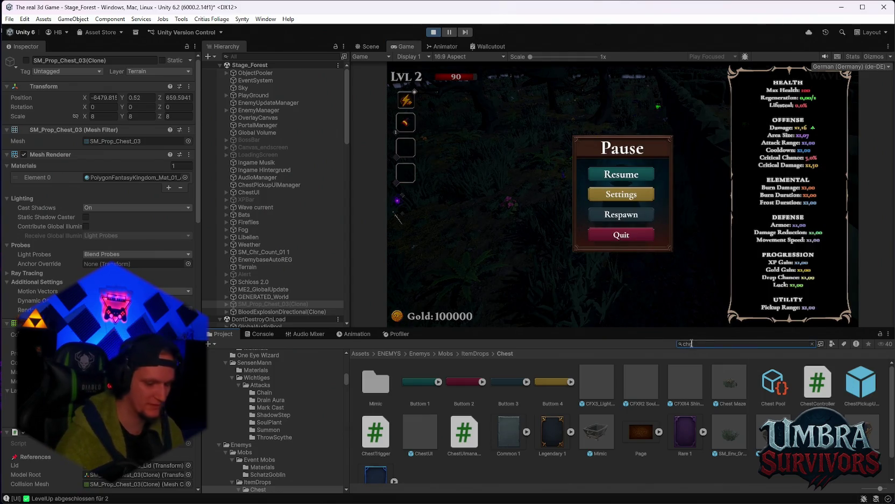
{"action": "type", "text": "s"}
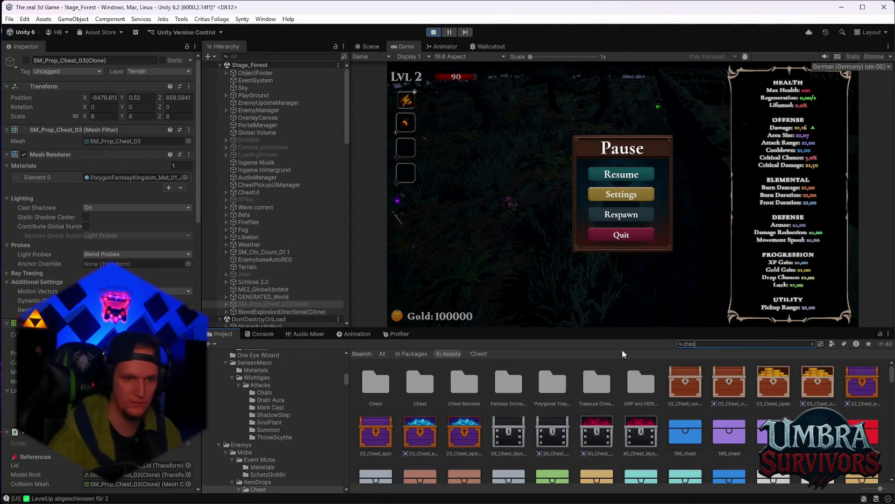
{"action": "double_click", "coordinate": [375, 381]}
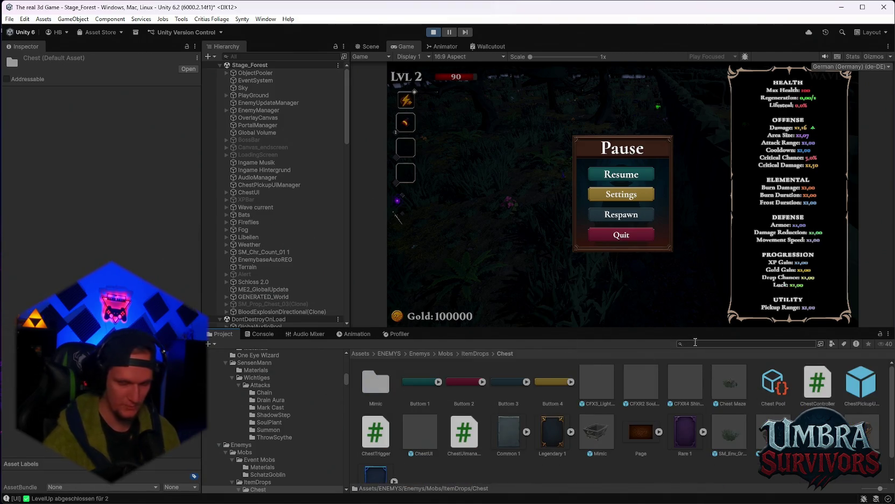
{"action": "type", "text": "cheats"}
{"action": "scroll", "coordinate": [267, 261], "scroll_direction": "down", "scroll_amount": 15}
{"action": "scroll", "coordinate": [309, 291], "scroll_direction": "down", "scroll_amount": 2}
{"action": "left_click_drag", "start_coordinate": [416, 382], "coordinate": [259, 323]}
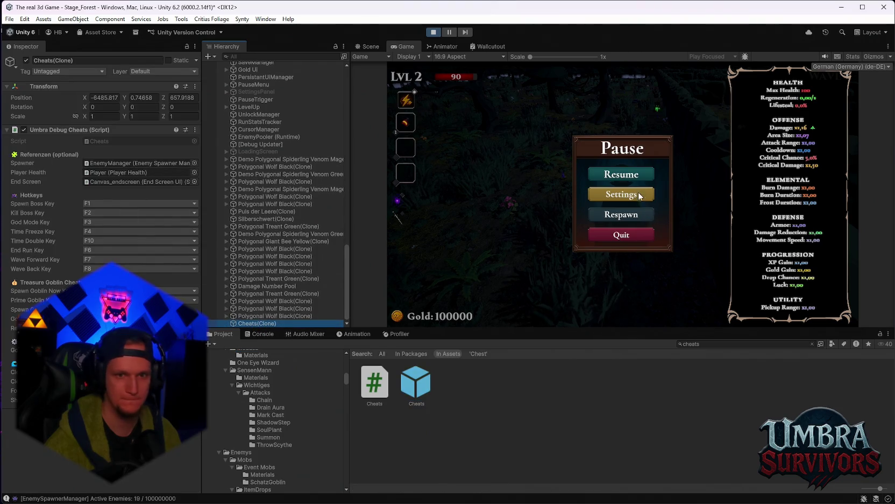
{"action": "left_click", "coordinate": [621, 174]}
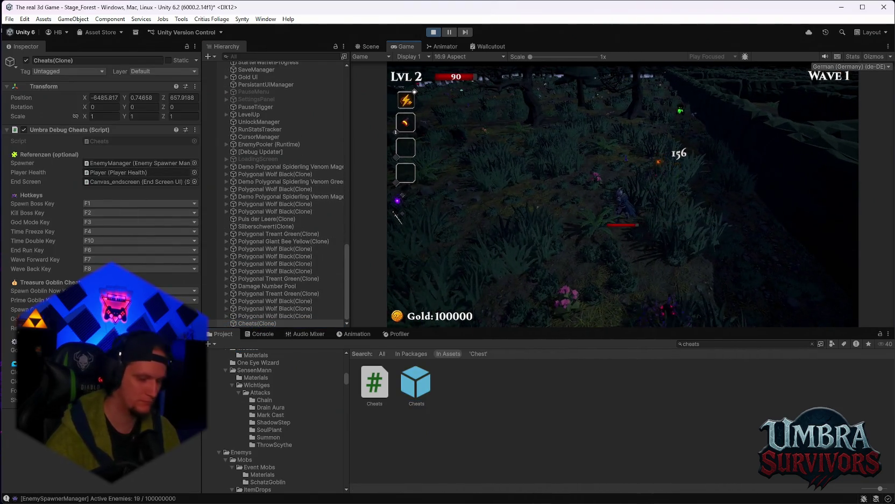
- Prime the F9 treasure goblin cheat, trade Shadowstride for EXP, and take Blood Crystal and another upgrade
{"action": "key", "text": "F9"}
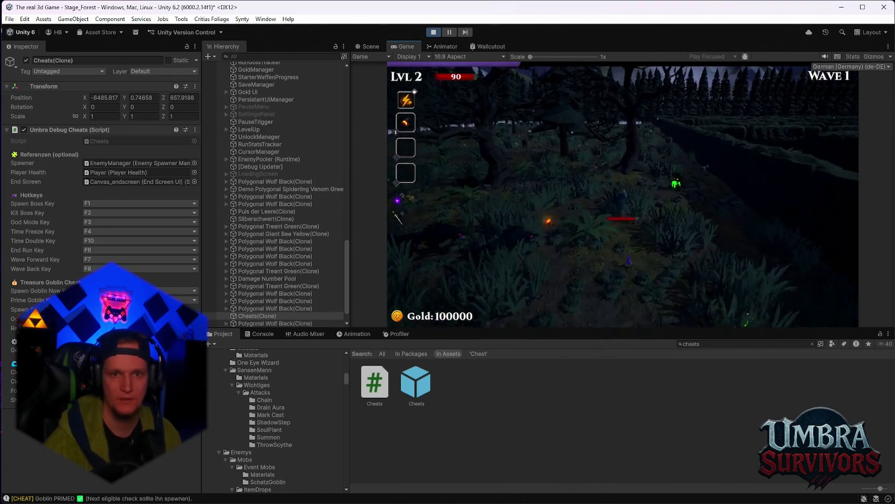
{"action": "key", "text": "space"}
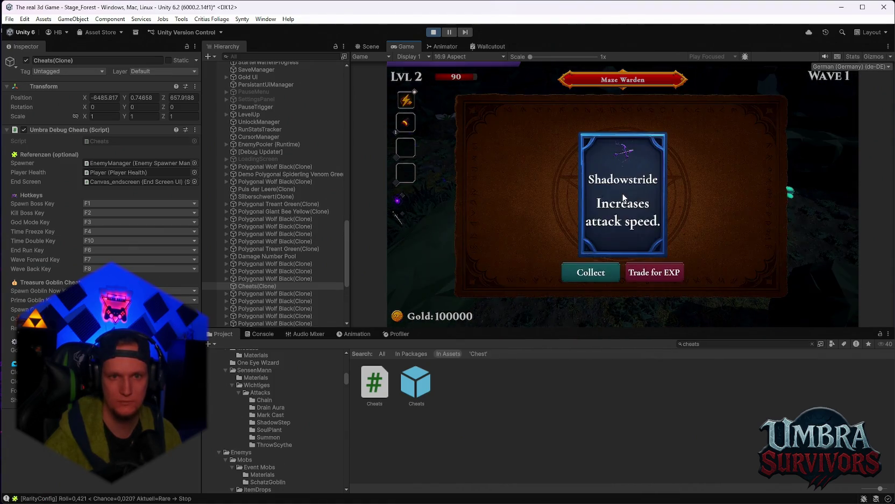
{"action": "left_click", "coordinate": [658, 274]}
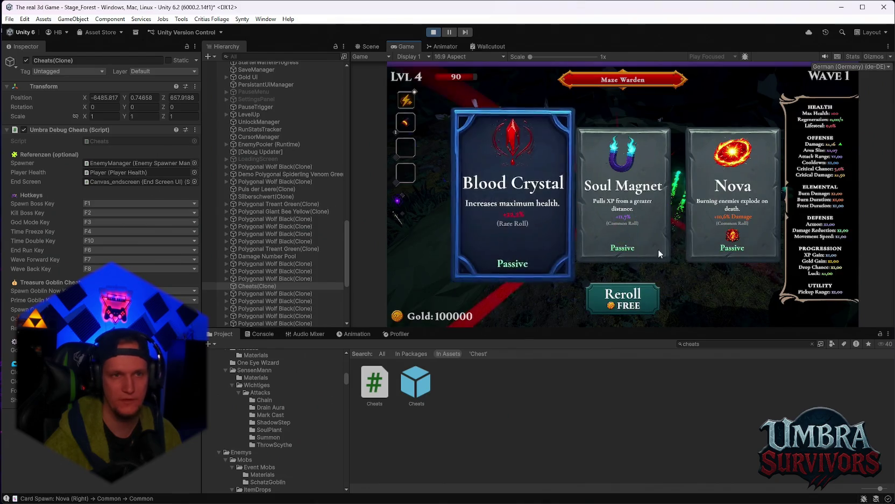
{"action": "left_click", "coordinate": [515, 210]}
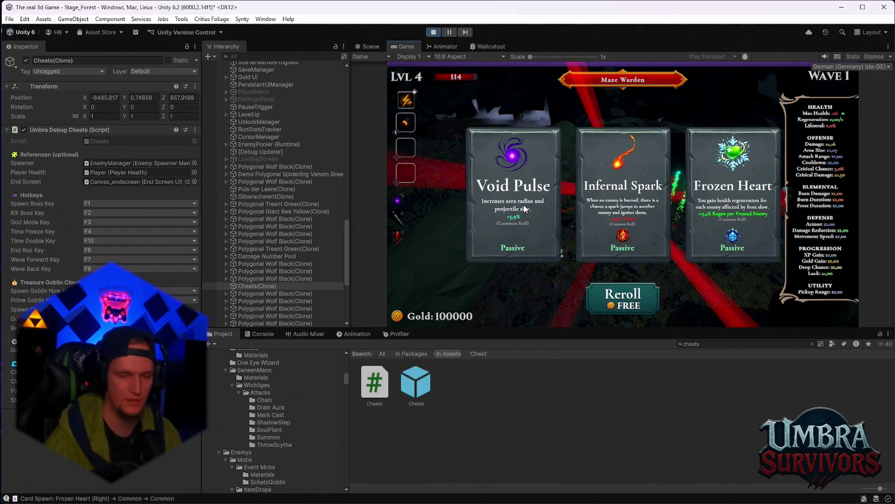
{"action": "left_click", "coordinate": [524, 205]}
- Move through the maze corridors and take Ice Blade as the new weapon
{"action": "key", "text": "w"}
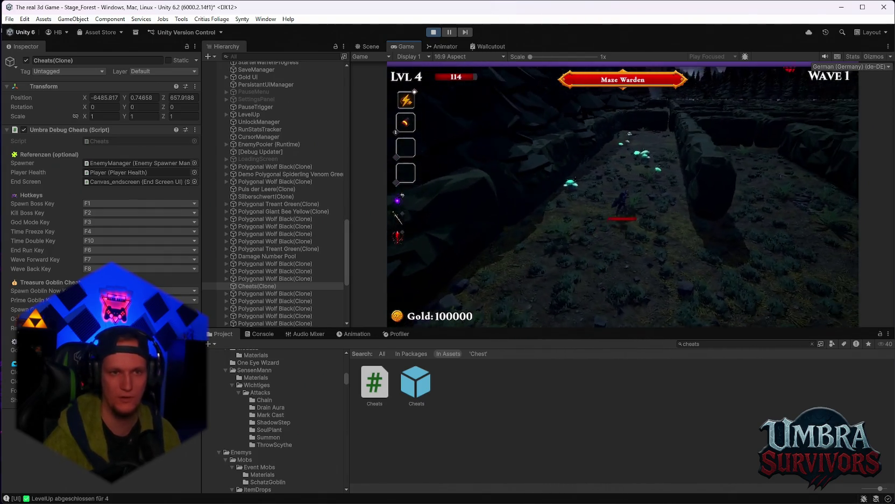
{"action": "key", "text": "d"}
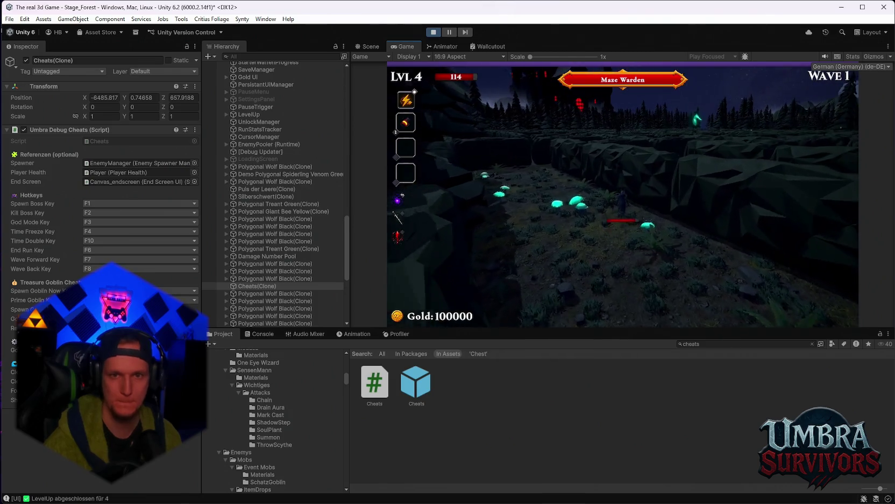
{"action": "key", "text": "w"}
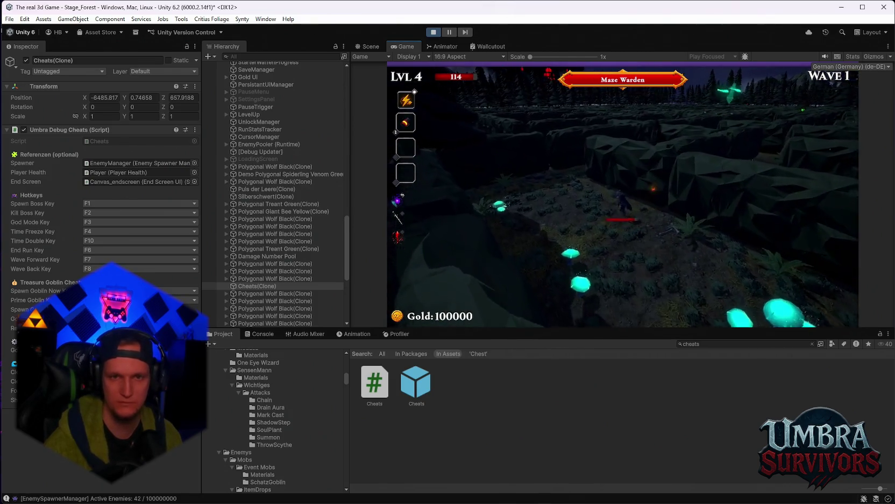
{"action": "key", "text": "w"}
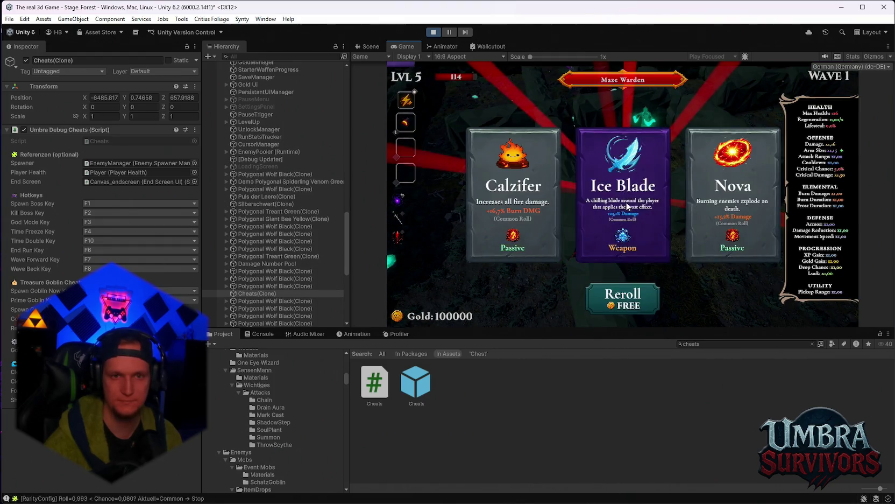
{"action": "key", "text": "Return"}
- Keep moving the player through the maze until the Meteor chest reward appears
{"action": "key", "text": "w"}
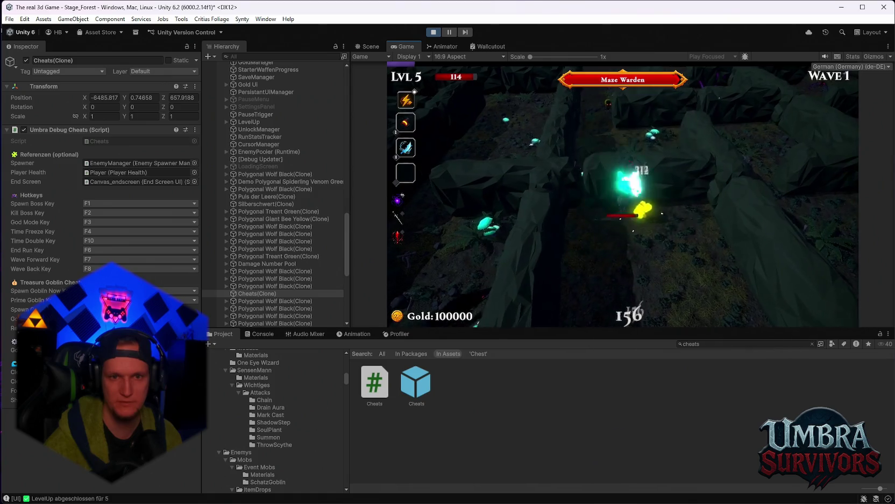
{"action": "key", "text": "a"}
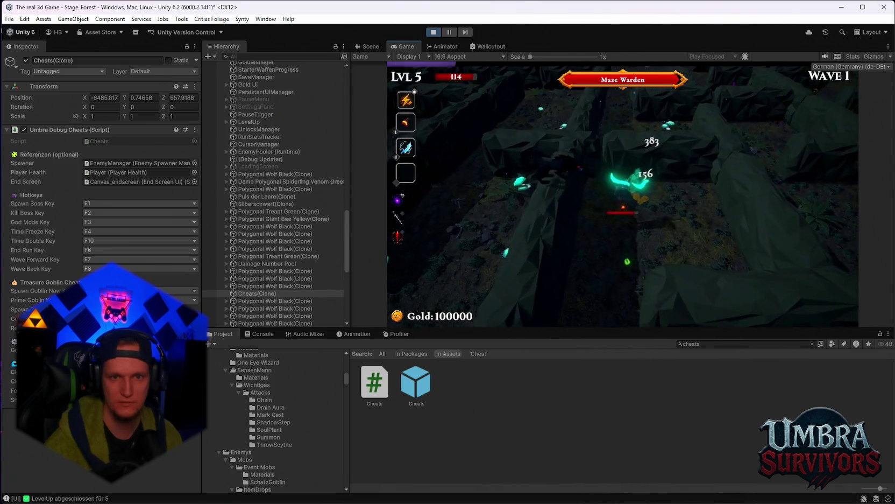
{"action": "key", "text": "s"}
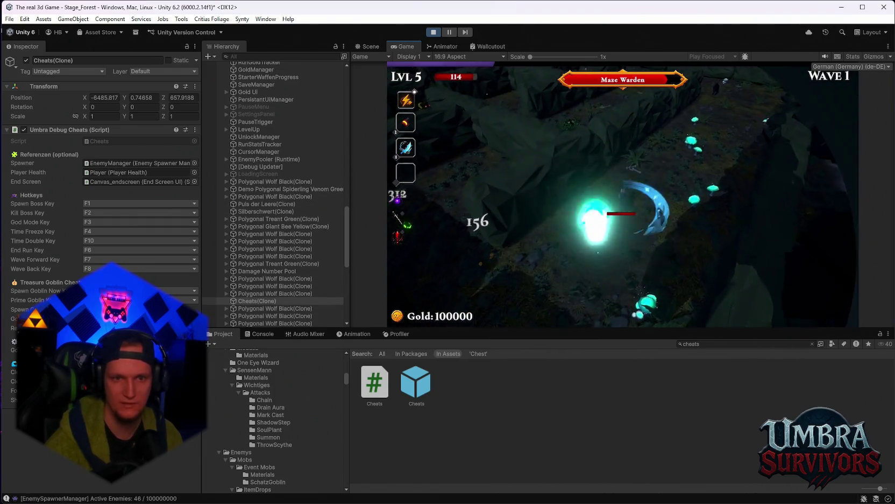
{"action": "key", "text": "s"}
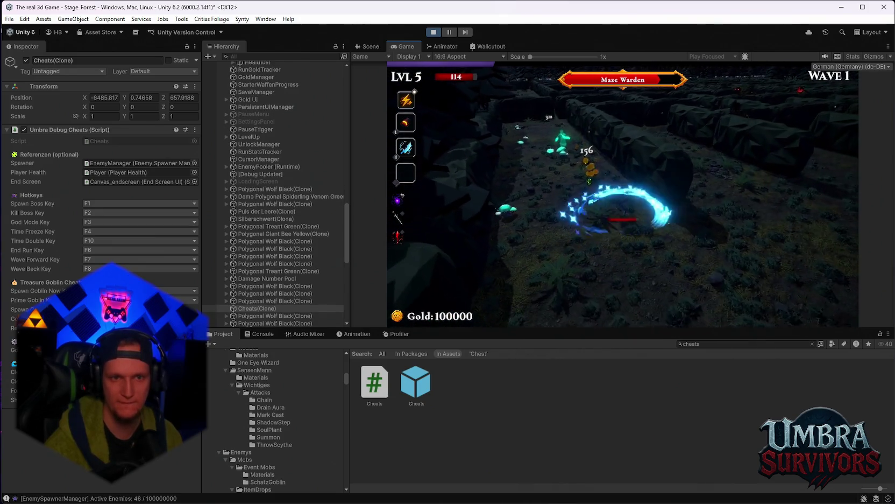
{"action": "key", "text": "F7"}
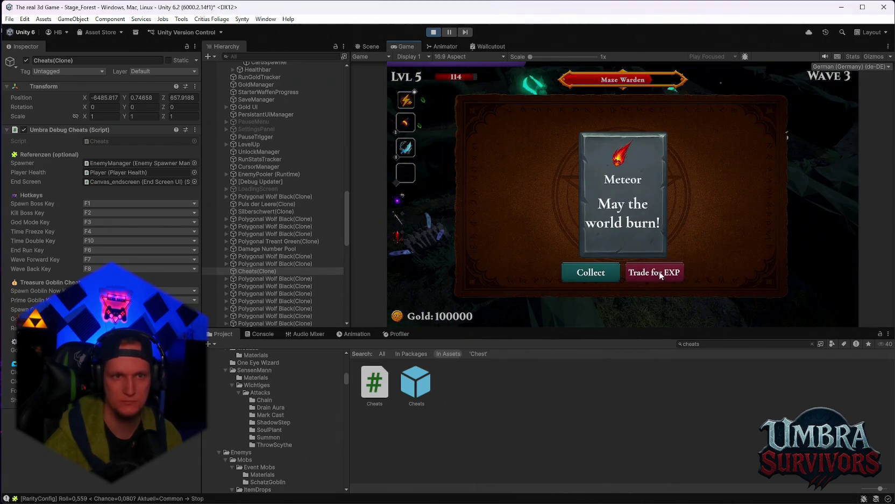
- Trade the Meteor and Soul Magnet rewards for EXP and take Composter at level 6
{"action": "left_click", "coordinate": [662, 272]}
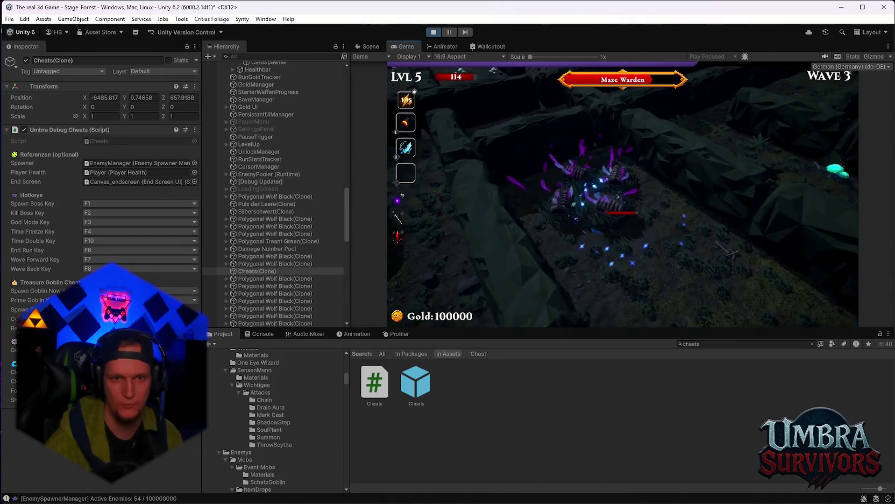
{"action": "left_click", "coordinate": [661, 273]}
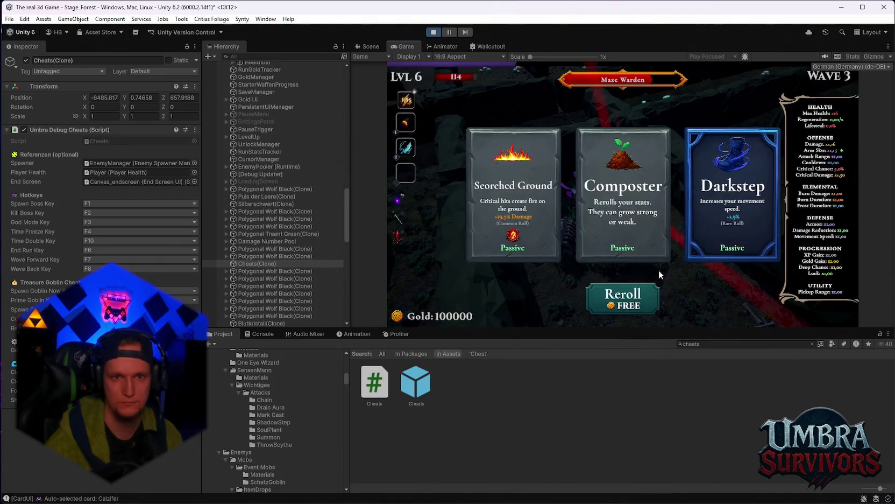
{"action": "left_click", "coordinate": [624, 217]}
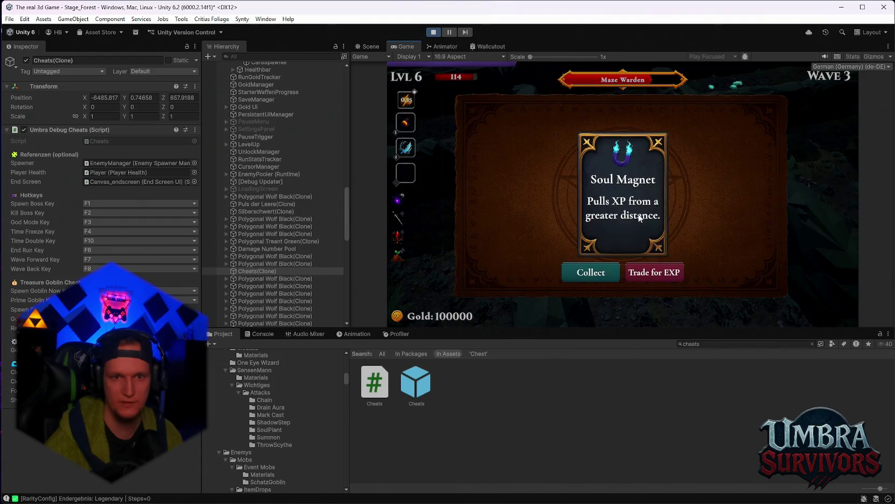
{"action": "left_click", "coordinate": [656, 274]}
- Take Infernal Sigil, repeated Soul Magnet and Ice Wave cards, then trade Blaze Dash for EXP
{"action": "left_click", "coordinate": [630, 211]}
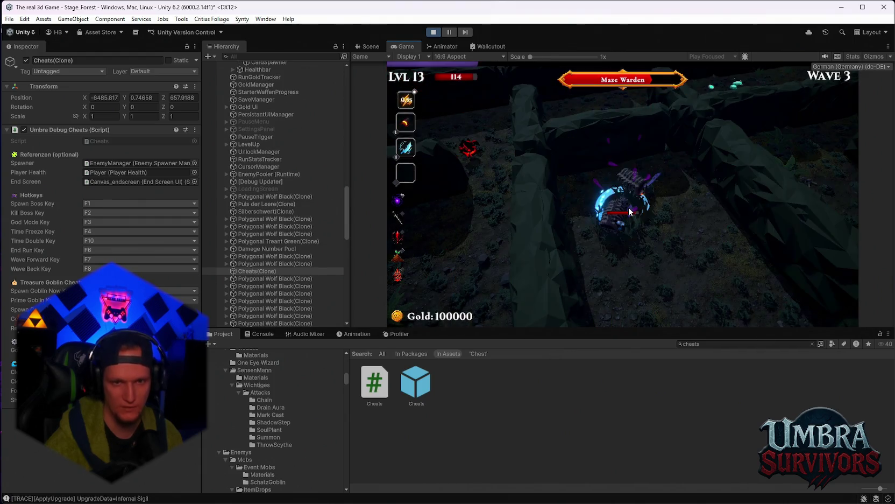
{"action": "left_click", "coordinate": [627, 213]}
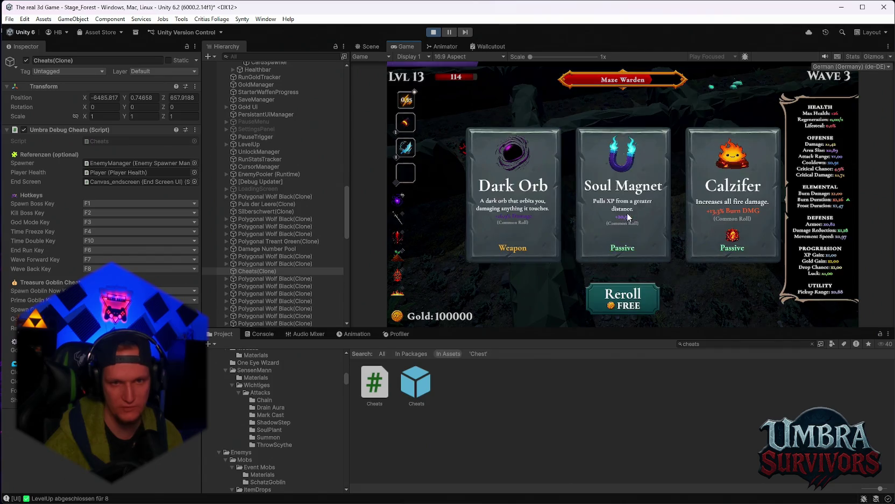
{"action": "left_click", "coordinate": [629, 209]}
{"action": "left_click", "coordinate": [629, 209]}
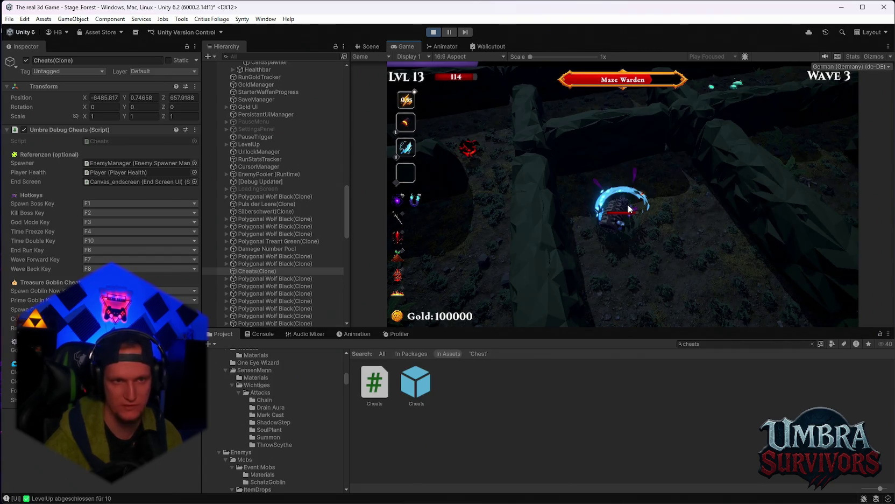
{"action": "left_click", "coordinate": [629, 209]}
{"action": "left_click", "coordinate": [629, 209]}
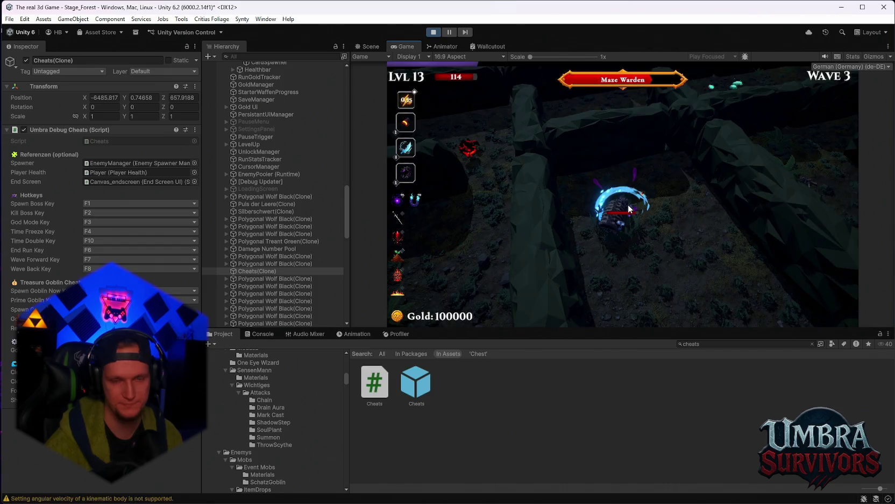
{"action": "left_click", "coordinate": [628, 209]}
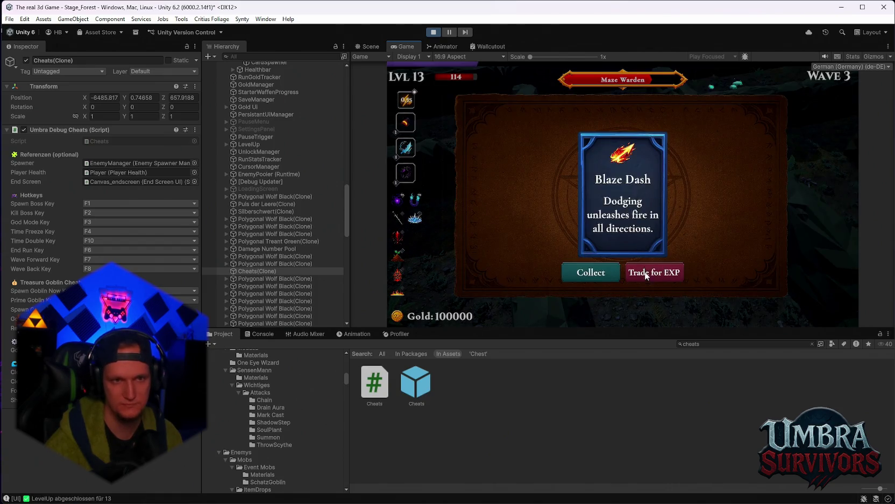
{"action": "left_click", "coordinate": [645, 273]}
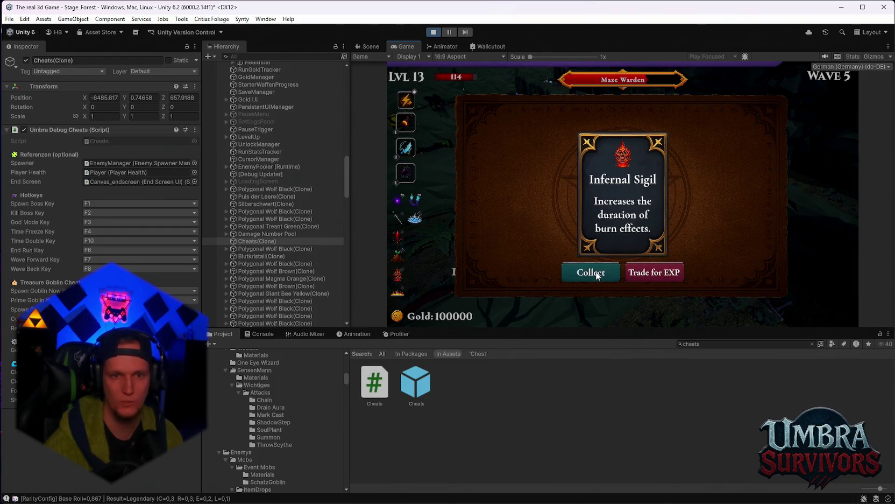
- Collect Infernal Sigil and take a level 14 card, Dark Orb and Blessed Aura
{"action": "left_click", "coordinate": [597, 271]}
{"action": "key", "text": "Escape"}
{"action": "key", "text": "Escape"}
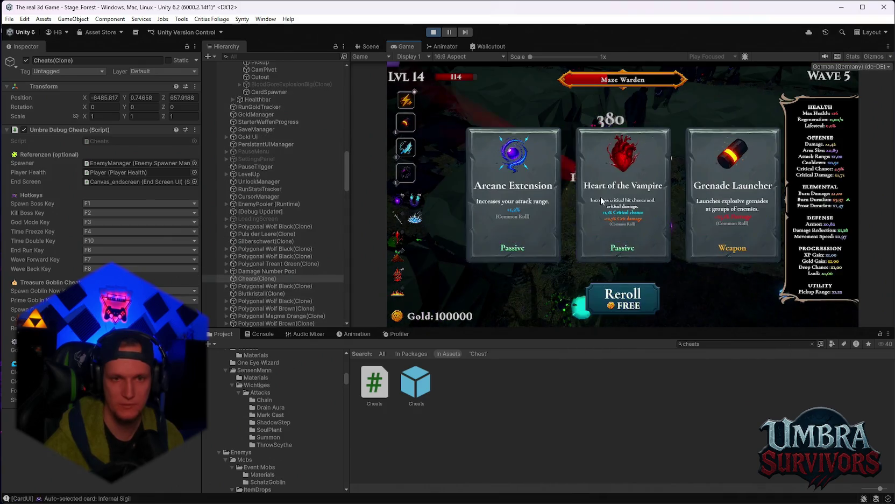
{"action": "left_click", "coordinate": [724, 191]}
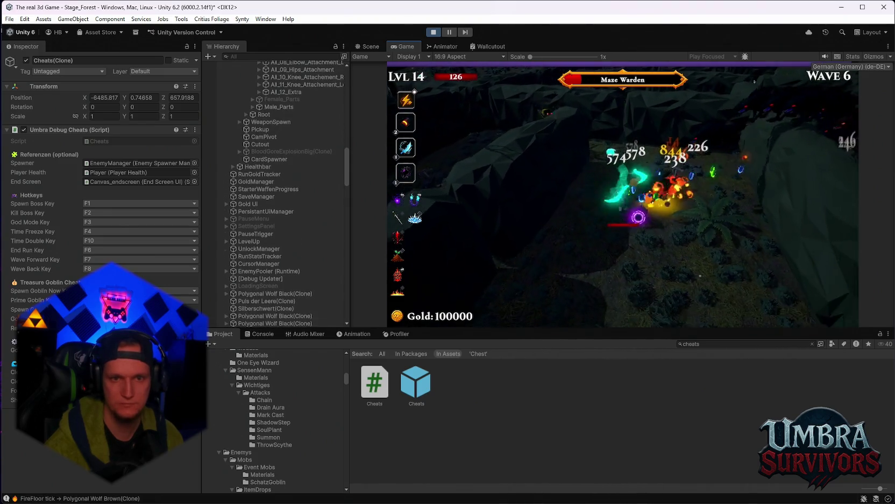
{"action": "left_click", "coordinate": [622, 197]}
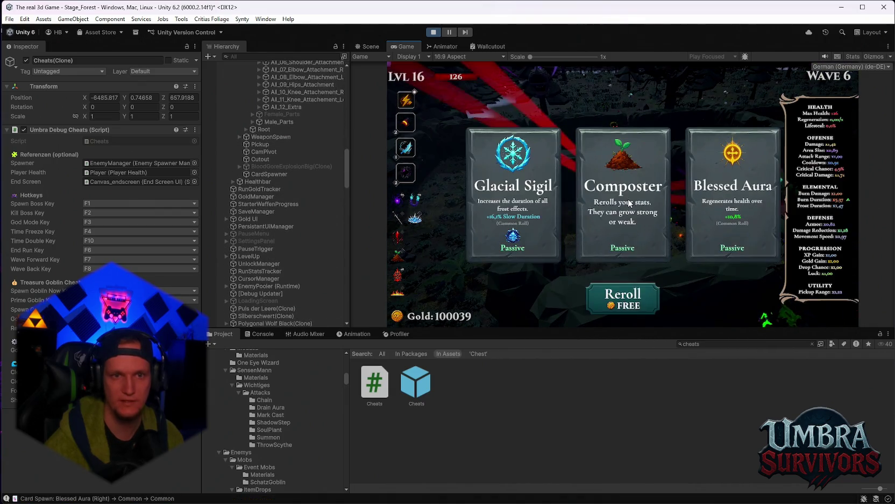
{"action": "left_click", "coordinate": [700, 209]}
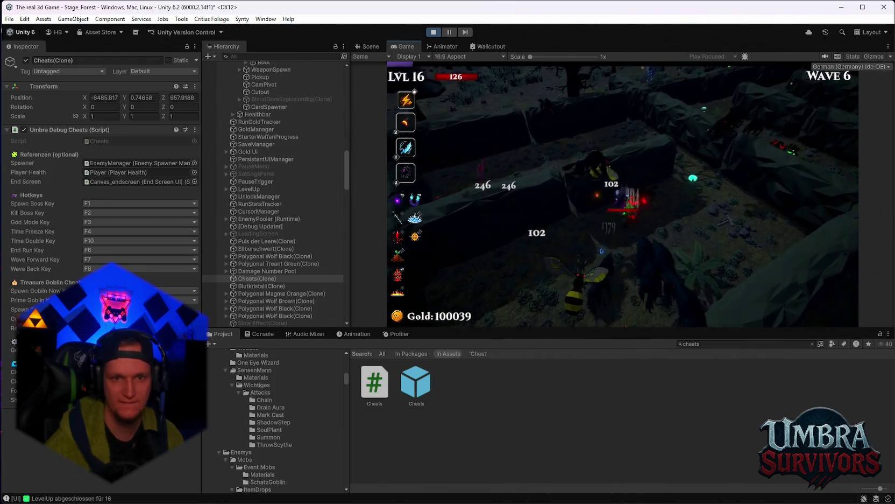
- Trade Poison Trail, Void Pulse, Vampire Orb, Frost Core and Soul Magnet for EXP, take Ice Wave, then stop play mode
{"action": "left_click", "coordinate": [658, 275]}
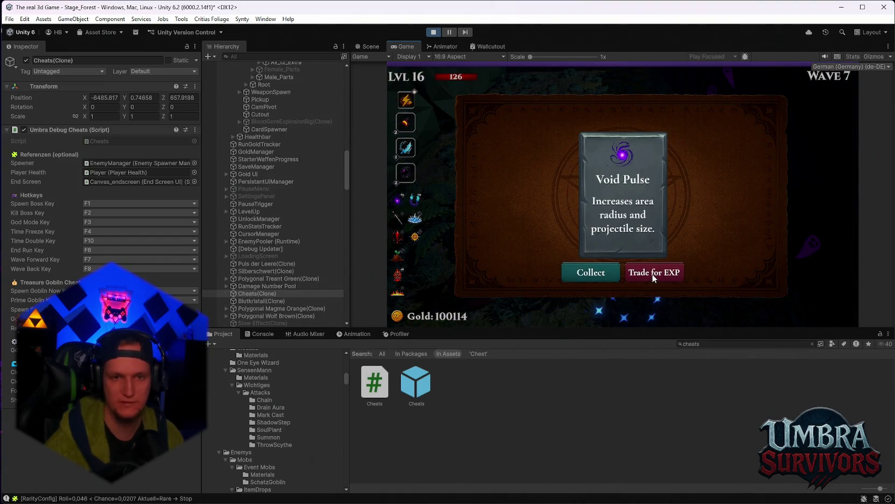
{"action": "left_click", "coordinate": [652, 273]}
{"action": "left_click", "coordinate": [633, 219]}
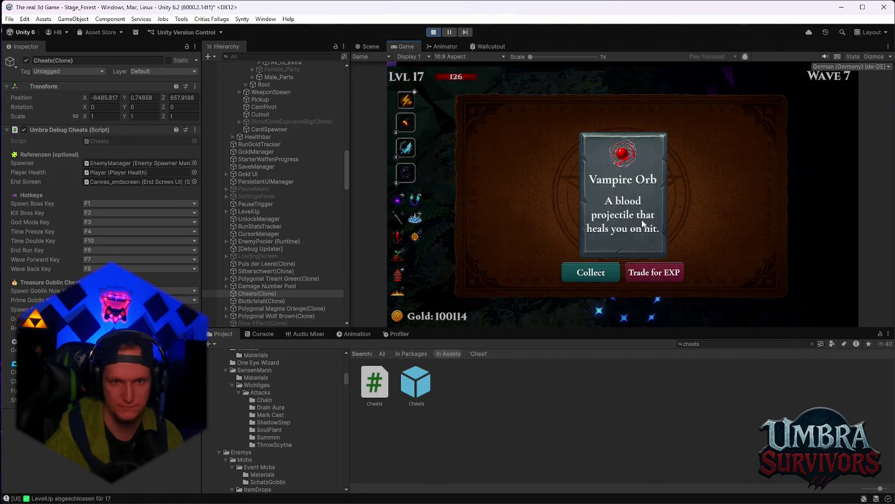
{"action": "left_click", "coordinate": [641, 270]}
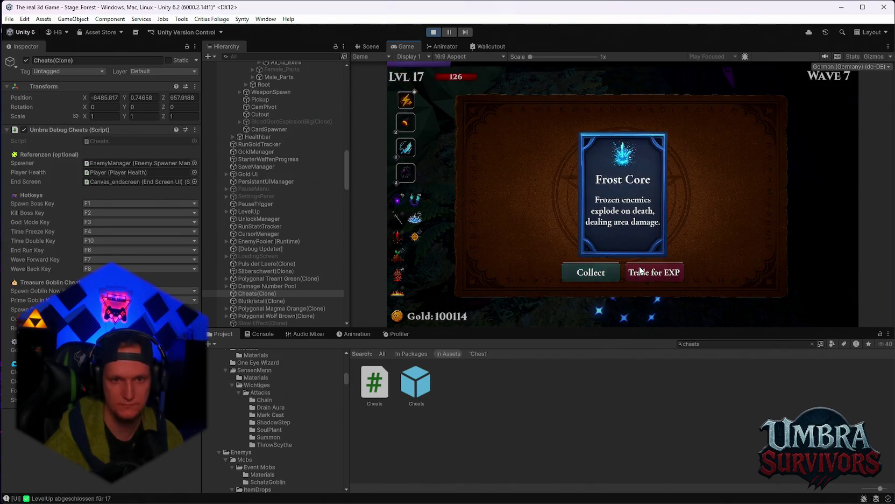
{"action": "left_click", "coordinate": [640, 270]}
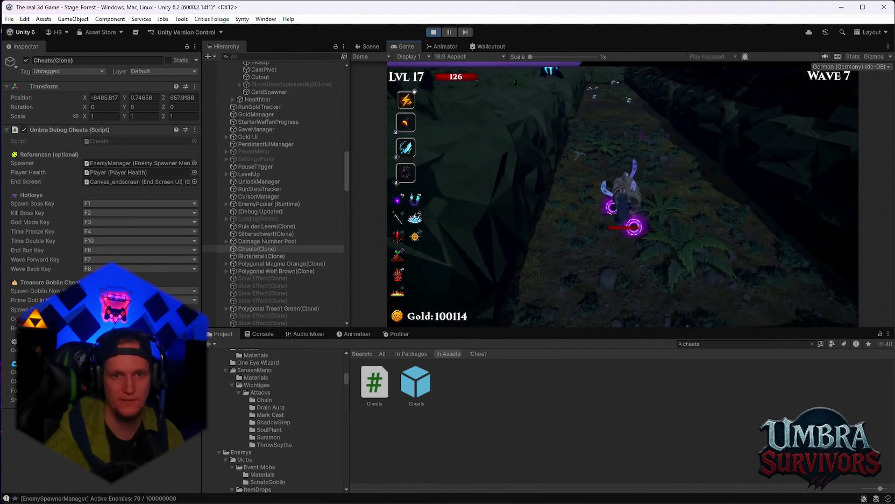
{"action": "left_click", "coordinate": [648, 271]}
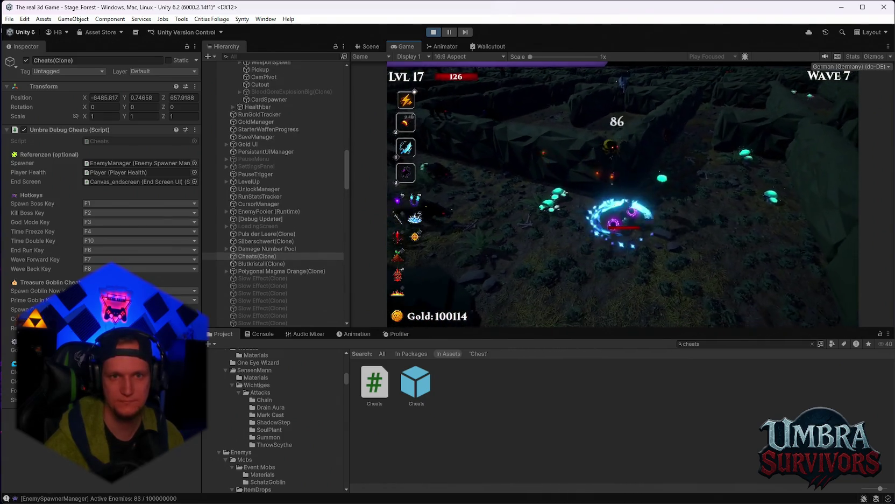
{"action": "key", "text": "Escape"}
{"action": "left_click", "coordinate": [430, 33]}
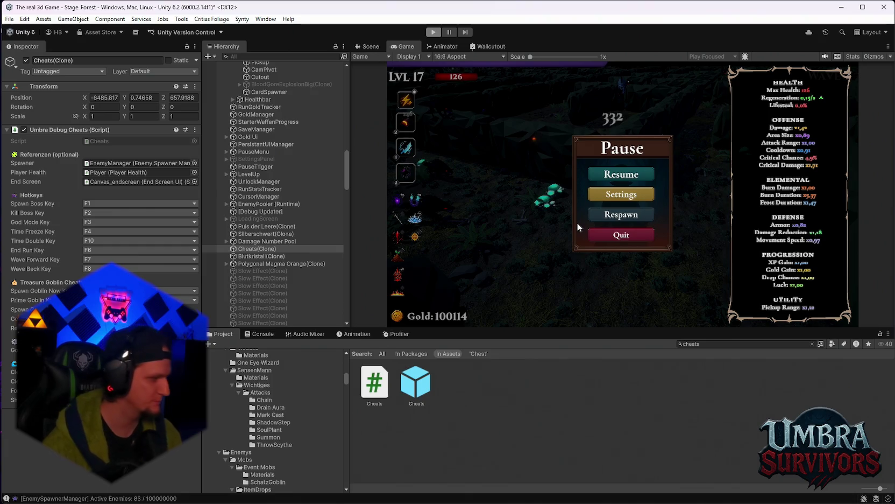
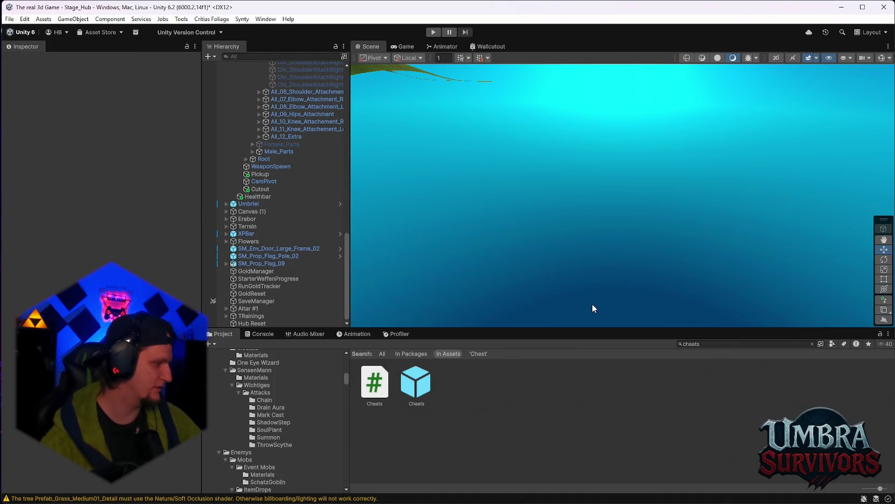
- Clear the 'cheats' Project search and browse the Chest folder's ChestController, ChestTrigger and Mimic assets
{"action": "scroll", "coordinate": [308, 412], "scroll_direction": "down", "scroll_amount": 3}
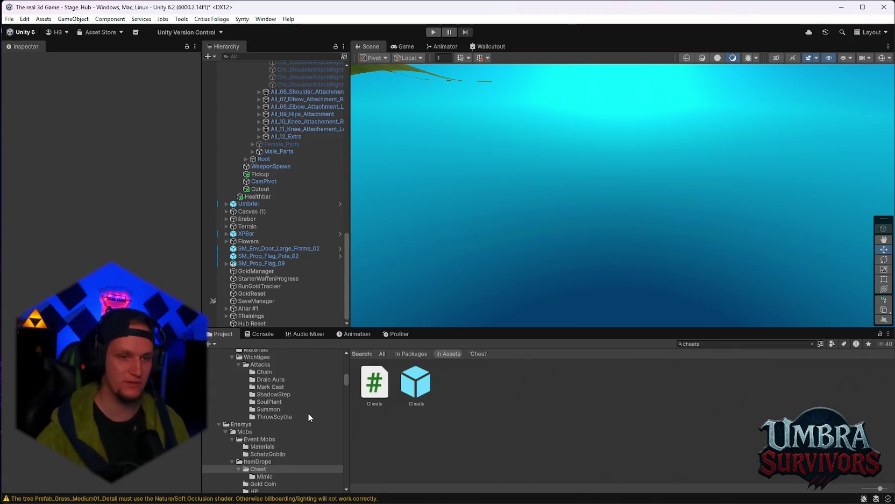
{"action": "left_click", "coordinate": [707, 345]}
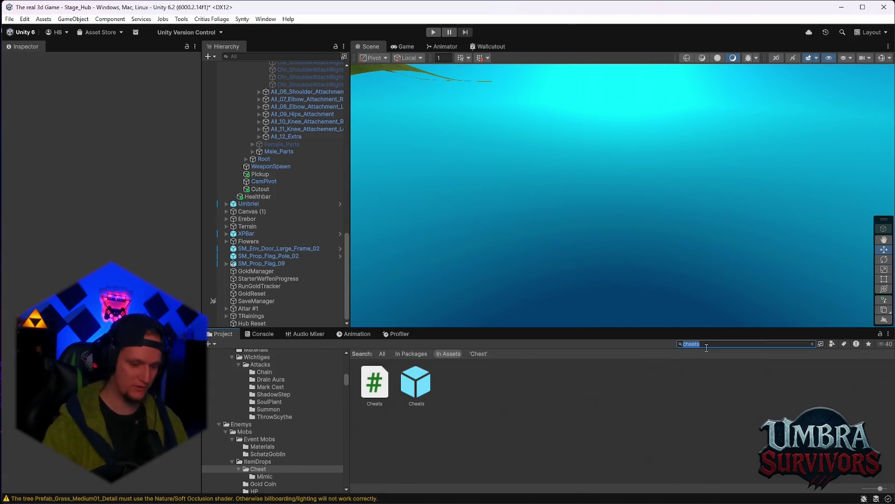
{"action": "key", "text": "BackSpace"}
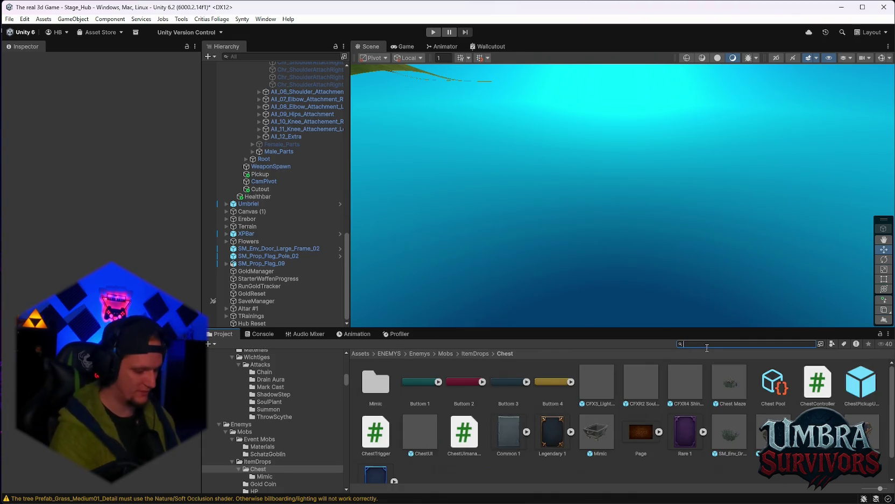
{"action": "scroll", "coordinate": [504, 408], "scroll_direction": "down", "scroll_amount": 1}
{"action": "scroll", "coordinate": [504, 408], "scroll_direction": "up", "scroll_amount": 1}
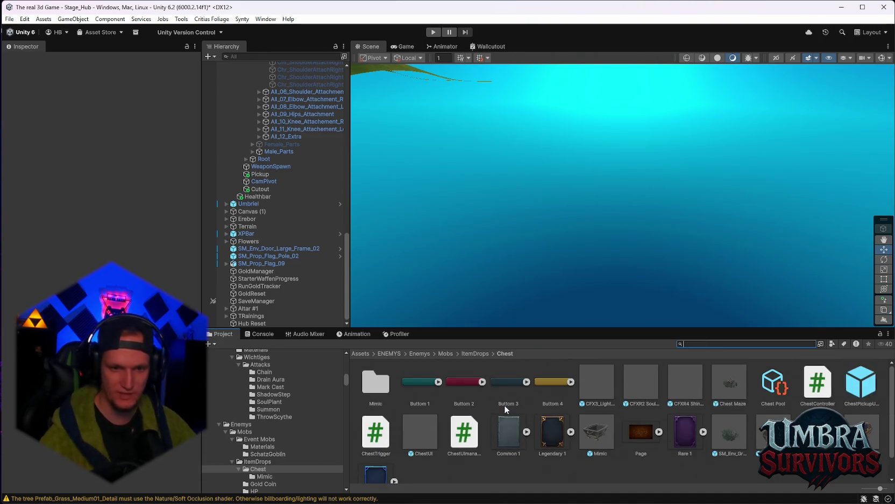
{"action": "scroll", "coordinate": [256, 423], "scroll_direction": "down", "scroll_amount": 4}
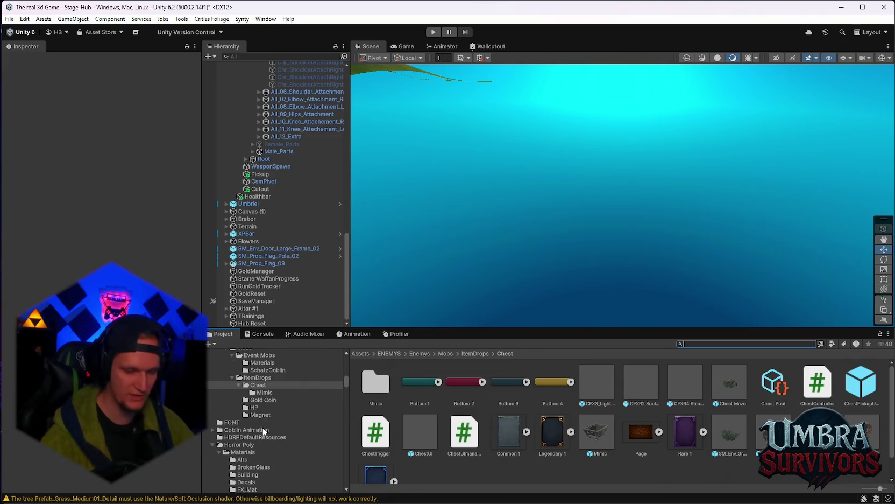
{"action": "scroll", "coordinate": [280, 426], "scroll_direction": "up", "scroll_amount": 3}
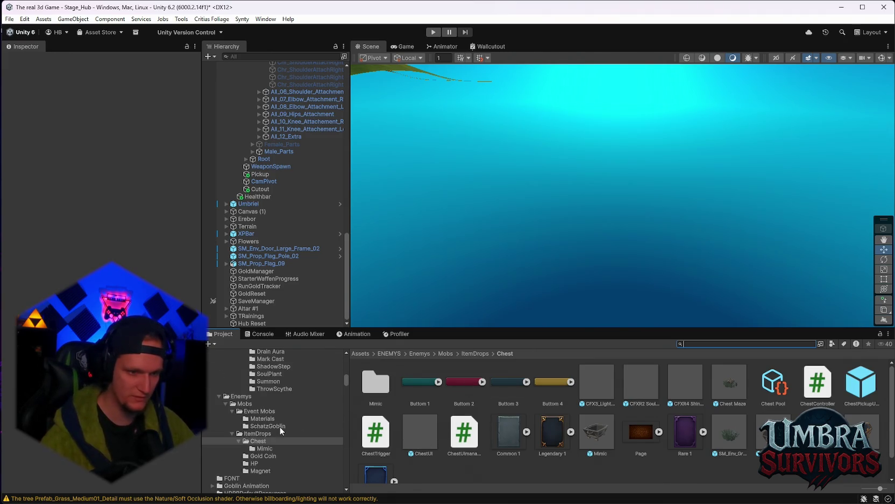
{"action": "scroll", "coordinate": [291, 423], "scroll_direction": "up", "scroll_amount": 5}
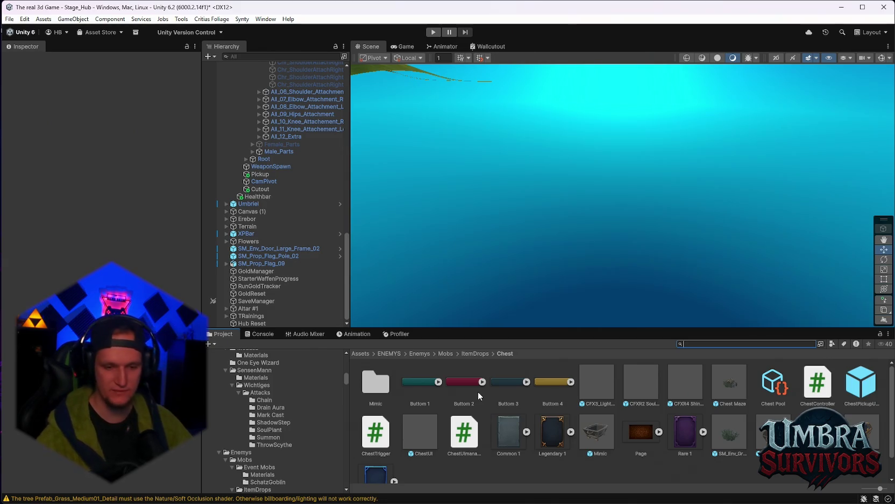
{"action": "scroll", "coordinate": [637, 414], "scroll_direction": "down", "scroll_amount": 1}
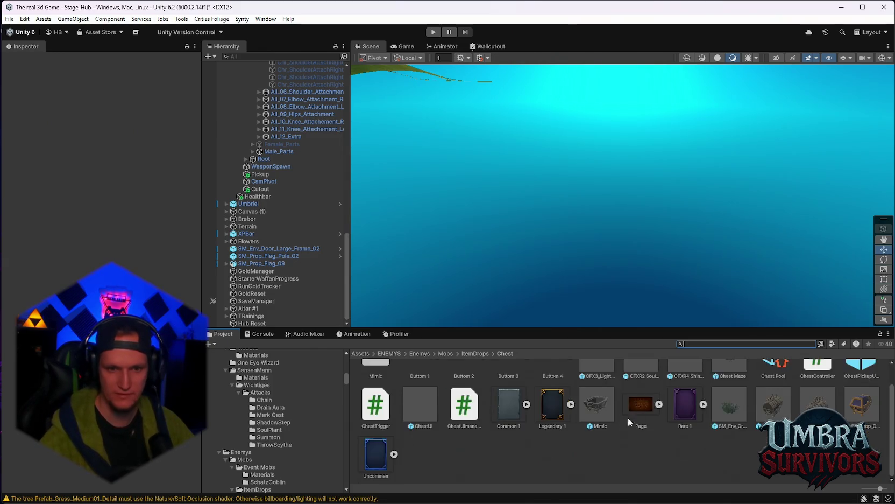
{"action": "scroll", "coordinate": [333, 412], "scroll_direction": "down", "scroll_amount": 3}
{"action": "scroll", "coordinate": [295, 428], "scroll_direction": "up", "scroll_amount": 3}
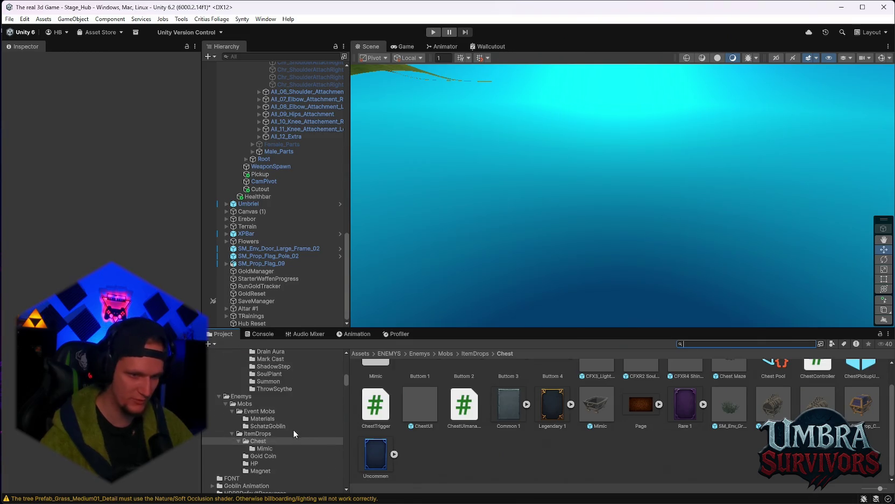
{"action": "scroll", "coordinate": [525, 429], "scroll_direction": "up", "scroll_amount": 1}
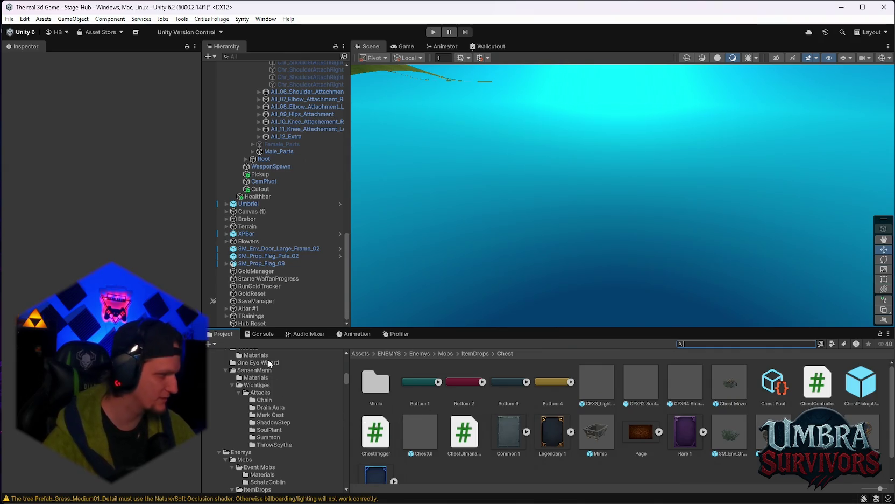
{"action": "scroll", "coordinate": [303, 423], "scroll_direction": "down", "scroll_amount": 3}
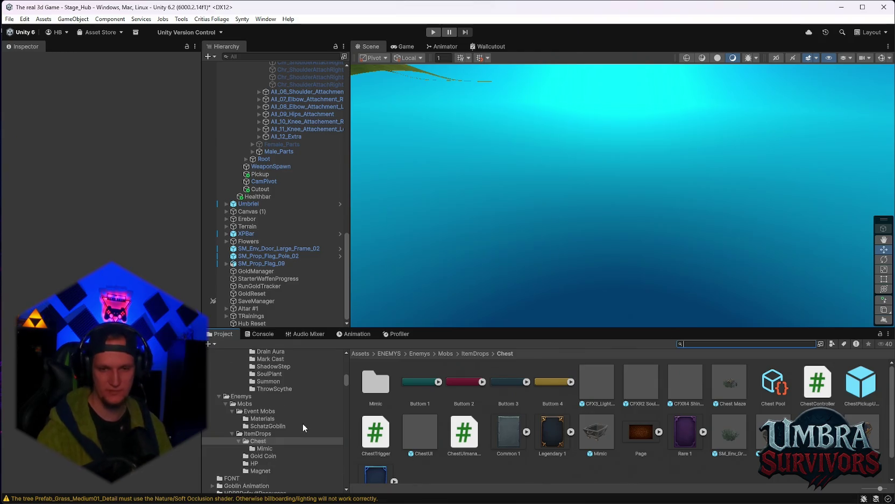
{"action": "scroll", "coordinate": [303, 423], "scroll_direction": "down", "scroll_amount": 10}
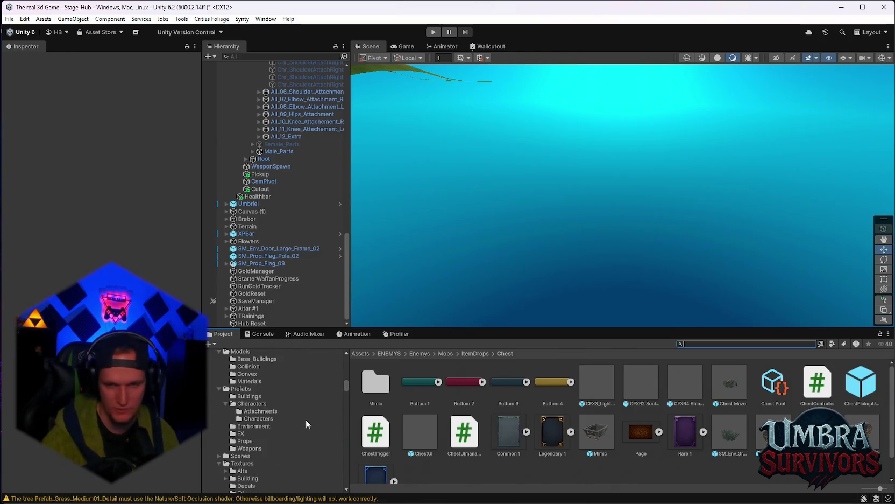
{"action": "scroll", "coordinate": [301, 415], "scroll_direction": "up", "scroll_amount": 7}
{"action": "scroll", "coordinate": [300, 415], "scroll_direction": "up", "scroll_amount": 6}
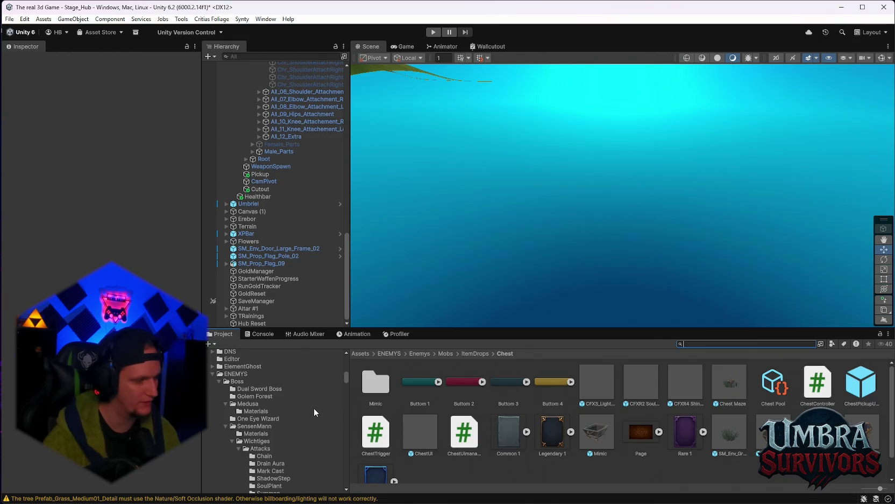
{"action": "scroll", "coordinate": [571, 414], "scroll_direction": "down", "scroll_amount": 2}
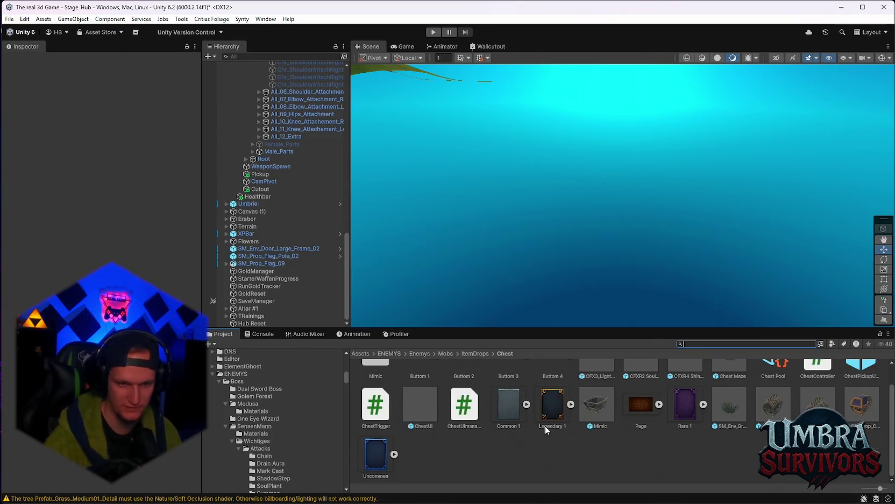
{"action": "scroll", "coordinate": [546, 428], "scroll_direction": "up", "scroll_amount": 2}
{"action": "scroll", "coordinate": [276, 425], "scroll_direction": "down", "scroll_amount": 4}
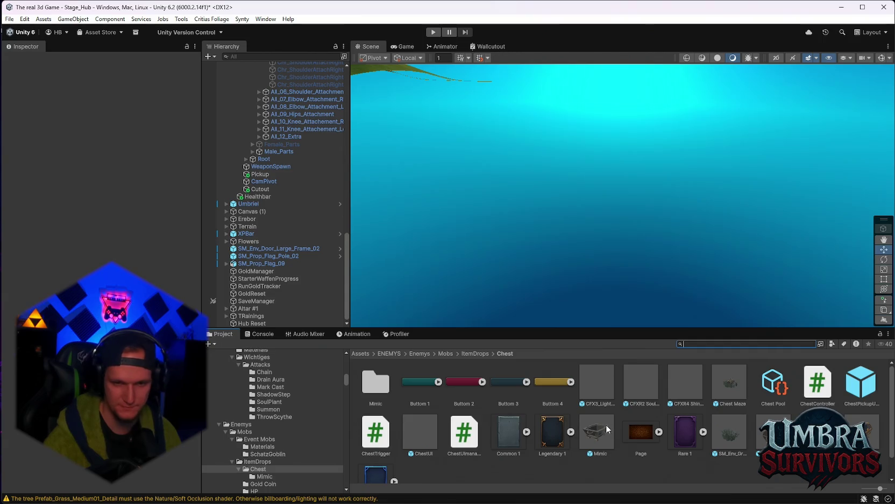
- Review SM_Prop_Chest_03's Chest Pickup Trigger settings, then select ChestMonsterPADefault in the Mimic folder
{"action": "left_click", "coordinate": [773, 433]}
{"action": "scroll", "coordinate": [108, 377], "scroll_direction": "down", "scroll_amount": 10}
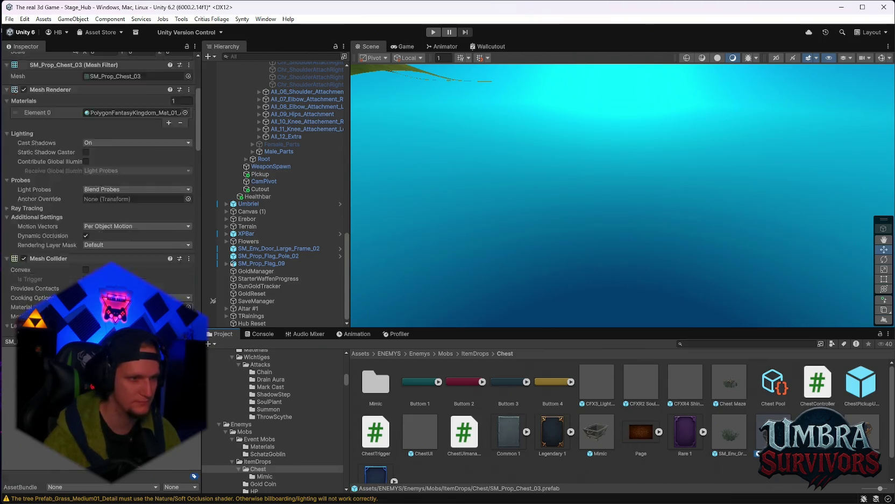
{"action": "scroll", "coordinate": [99, 186], "scroll_direction": "down", "scroll_amount": 15}
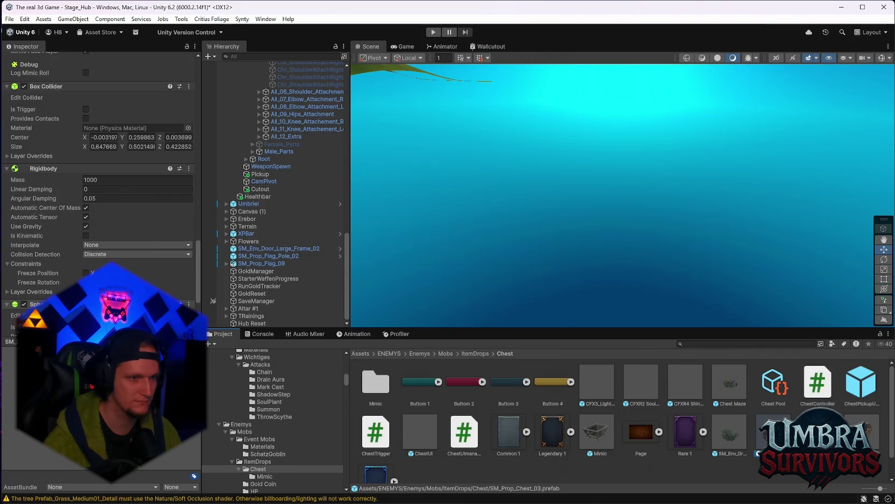
{"action": "scroll", "coordinate": [100, 188], "scroll_direction": "up", "scroll_amount": 10}
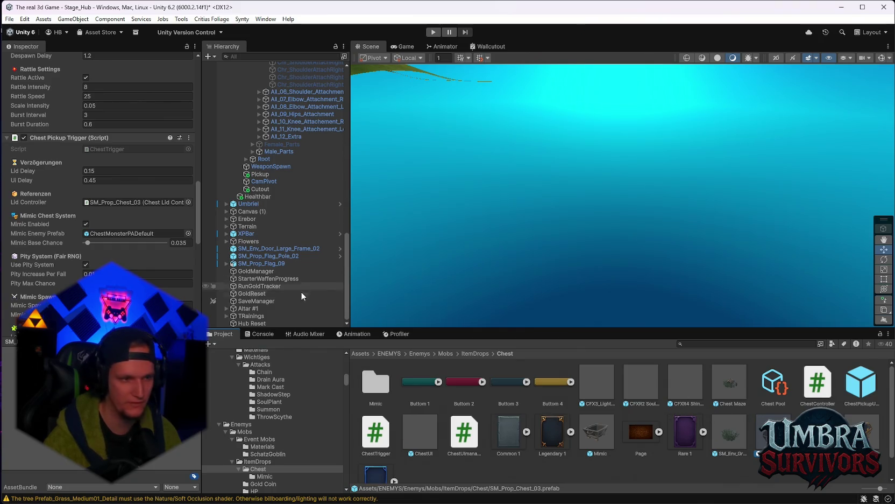
{"action": "scroll", "coordinate": [161, 246], "scroll_direction": "down", "scroll_amount": 6}
{"action": "scroll", "coordinate": [162, 251], "scroll_direction": "up", "scroll_amount": 3}
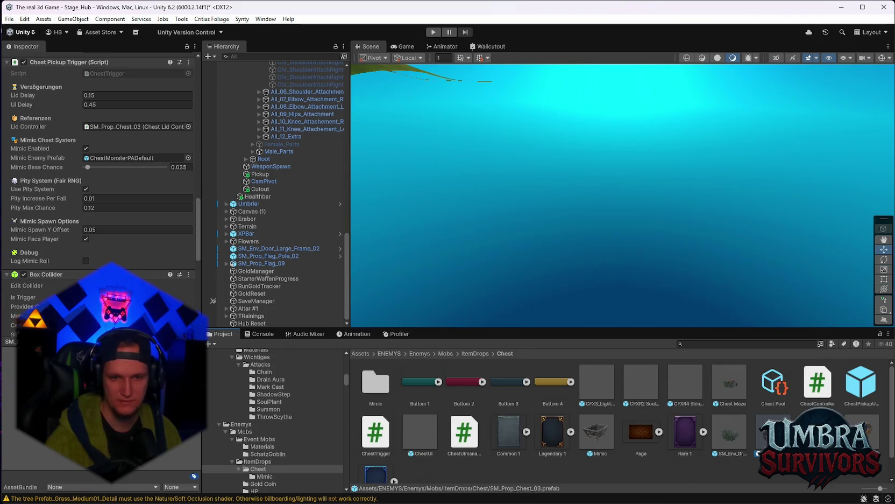
{"action": "left_click", "coordinate": [265, 477]}
{"action": "left_click", "coordinate": [415, 384]}
- Open ChestMonsterPADefault in Prefab Mode and set its Enemy Base Max Health to 5000
{"action": "double_click", "coordinate": [415, 383]}
{"action": "mouse_move", "coordinate": [582, 266]}
{"action": "left_mouse_down"}
{"action": "mouse_move", "coordinate": [527, 244]}
{"action": "mouse_move", "coordinate": [536, 229]}
{"action": "mouse_move", "coordinate": [565, 243]}
{"action": "mouse_move", "coordinate": [559, 261]}
{"action": "mouse_move", "coordinate": [508, 246]}
{"action": "mouse_move", "coordinate": [518, 239]}
{"action": "mouse_move", "coordinate": [520, 254]}
{"action": "left_mouse_up"}
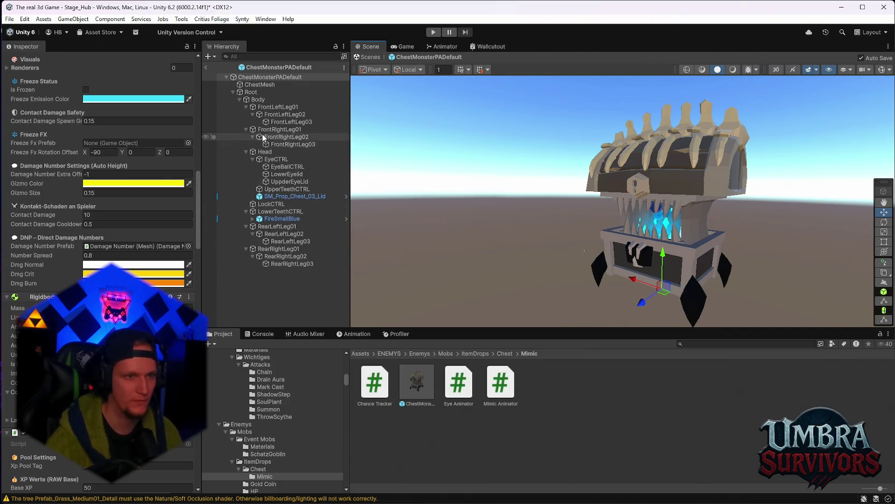
{"action": "scroll", "coordinate": [102, 216], "scroll_direction": "down", "scroll_amount": 15}
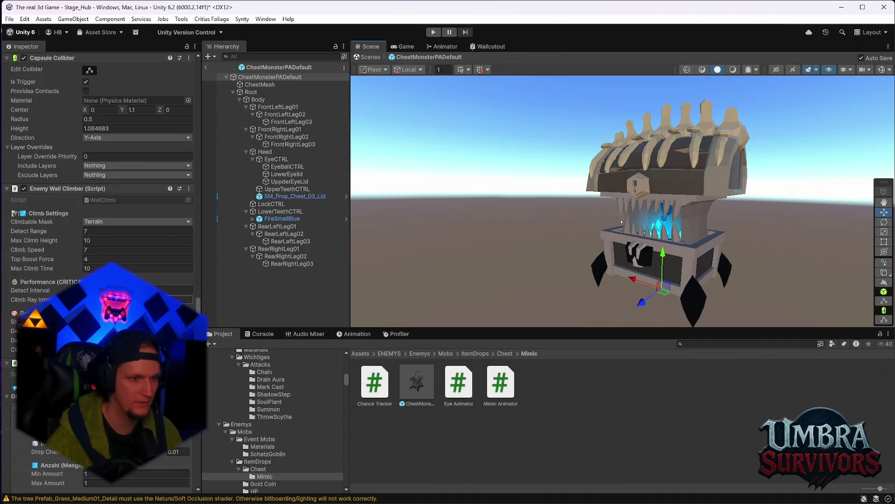
{"action": "scroll", "coordinate": [102, 215], "scroll_direction": "up", "scroll_amount": 15}
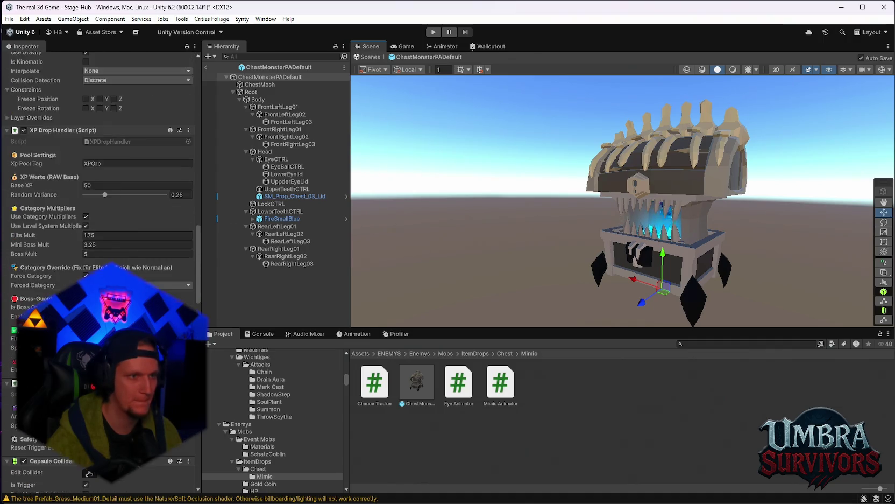
{"action": "scroll", "coordinate": [102, 216], "scroll_direction": "up", "scroll_amount": 15}
{"action": "left_click", "coordinate": [171, 266]}
{"action": "type", "text": "5000"}
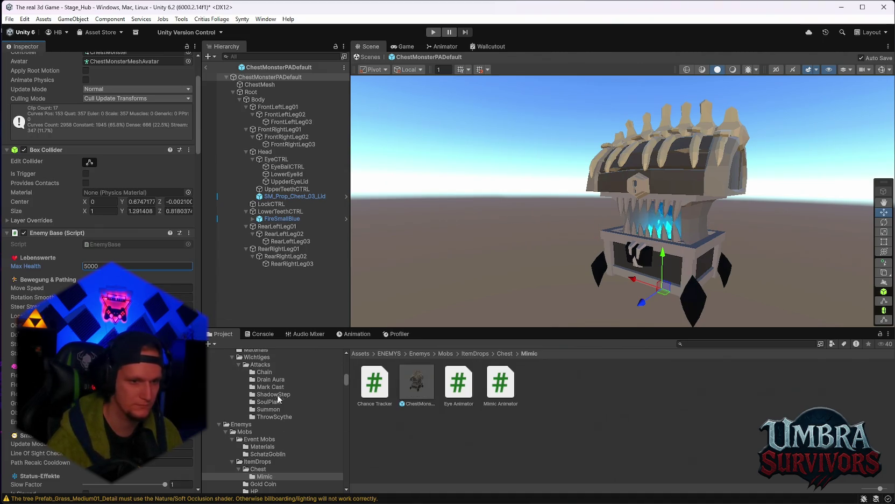
- Review the prefab's remaining components, including the 'Spawn' animation trigger and trigger Capsule Collider
{"action": "scroll", "coordinate": [296, 444], "scroll_direction": "down", "scroll_amount": 2}
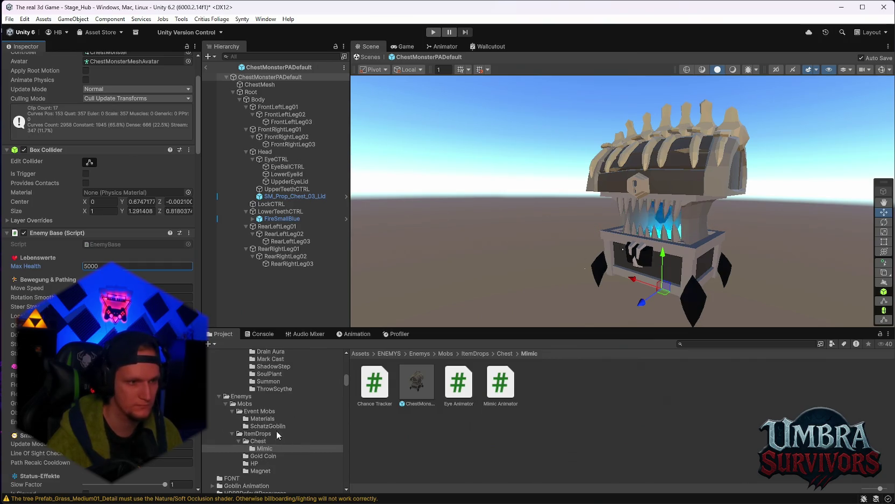
{"action": "scroll", "coordinate": [100, 161], "scroll_direction": "down", "scroll_amount": 15}
{"action": "scroll", "coordinate": [100, 269], "scroll_direction": "down", "scroll_amount": 15}
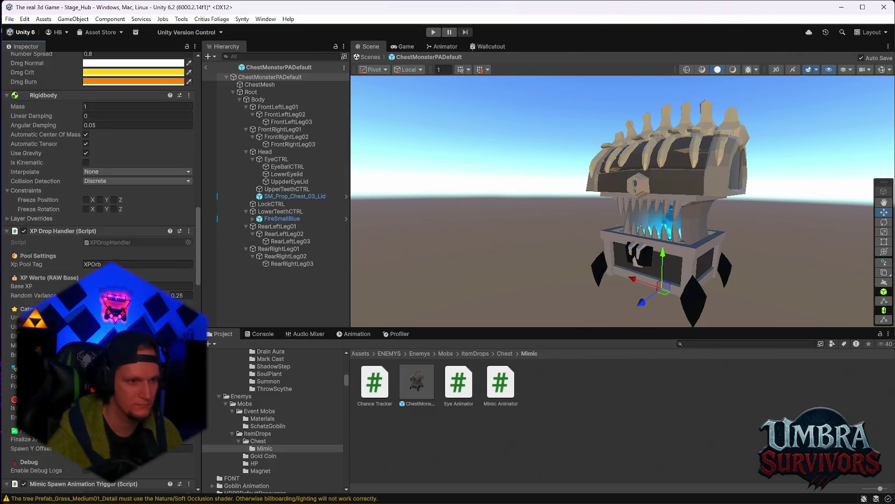
{"action": "scroll", "coordinate": [278, 435], "scroll_direction": "up", "scroll_amount": 5}
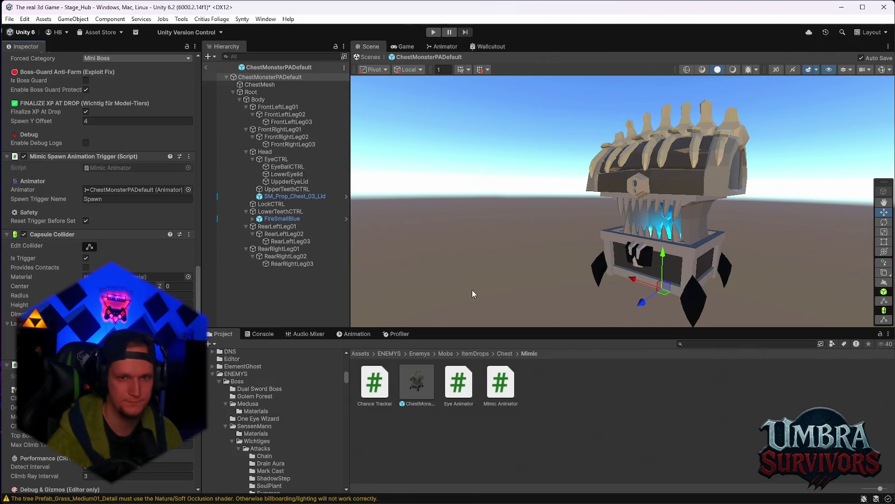
{"action": "scroll", "coordinate": [462, 295], "scroll_direction": "down", "scroll_amount": 1}
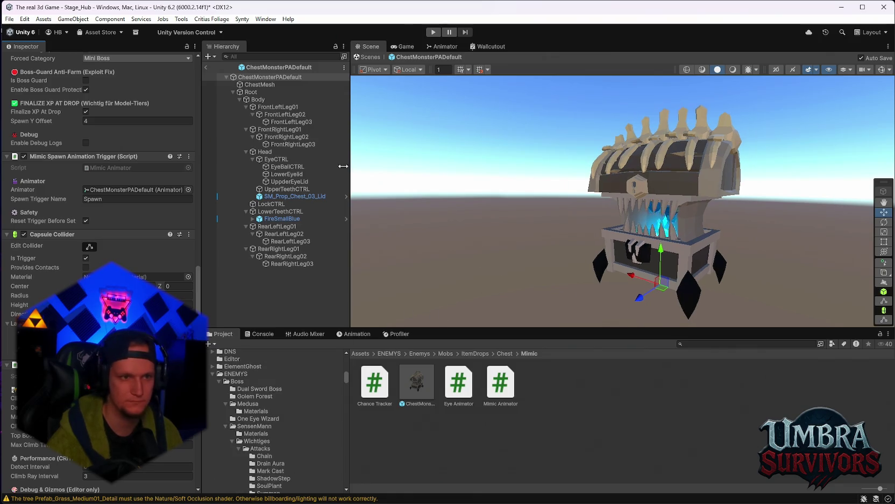
{"action": "left_click", "coordinate": [9, 19]}
- Dismiss the Recent Scene menu and select the ChestMonsterPADefault root to view its enemy and collider settings
{"action": "mouse_move", "coordinate": [35, 53]}
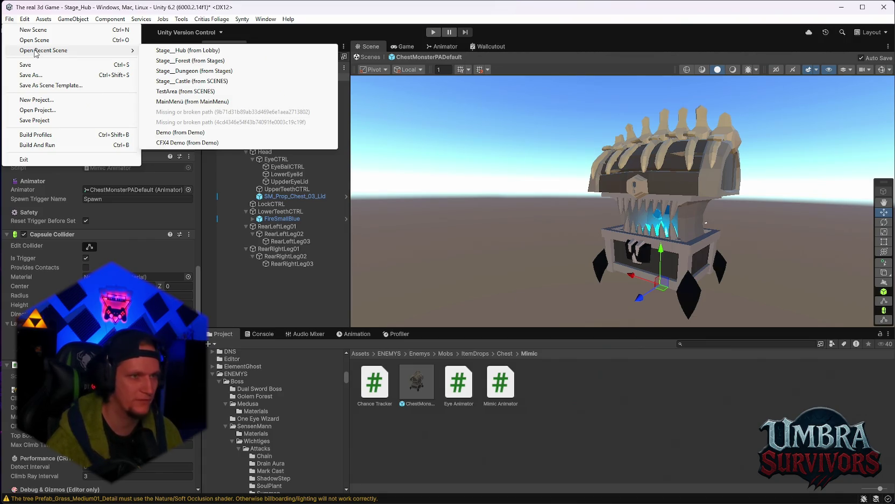
{"action": "left_click", "coordinate": [265, 287]}
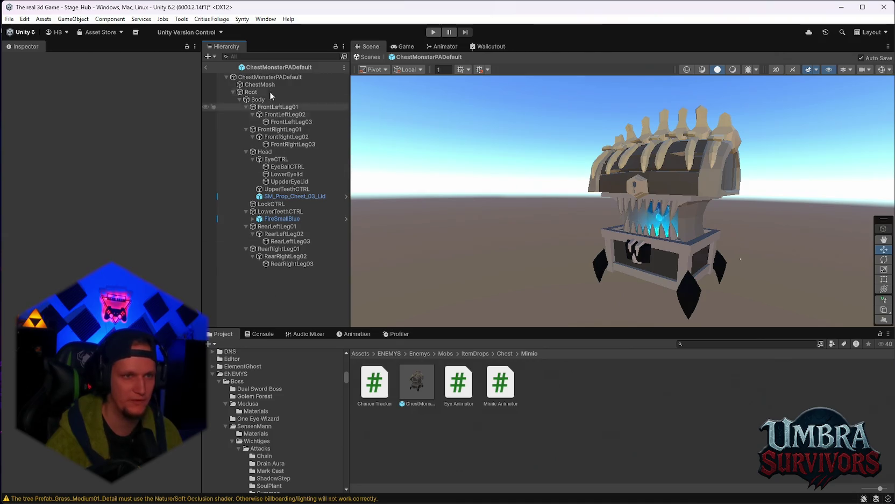
{"action": "left_click", "coordinate": [257, 78]}
{"action": "scroll", "coordinate": [143, 220], "scroll_direction": "down", "scroll_amount": 10}
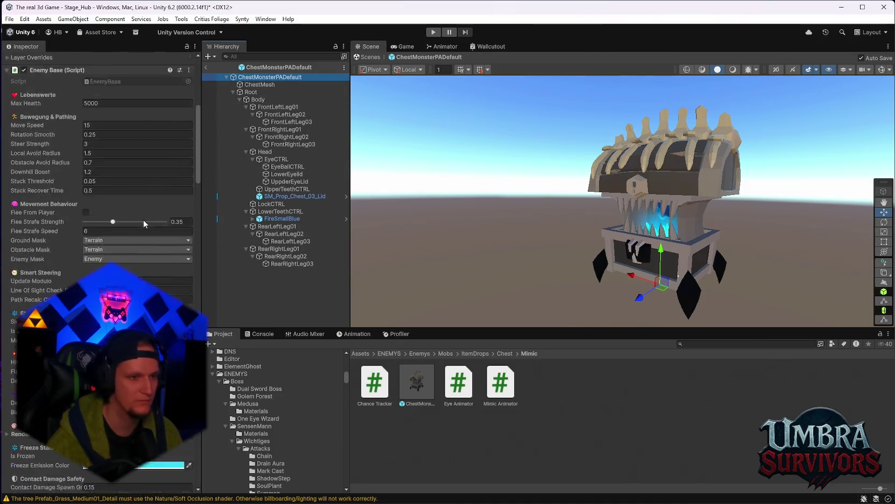
{"action": "scroll", "coordinate": [143, 218], "scroll_direction": "down", "scroll_amount": 15}
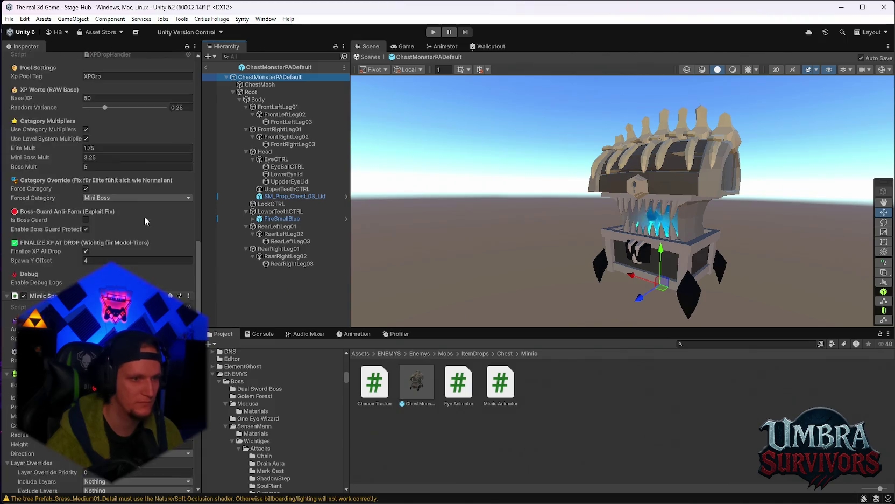
{"action": "scroll", "coordinate": [144, 219], "scroll_direction": "down", "scroll_amount": 5}
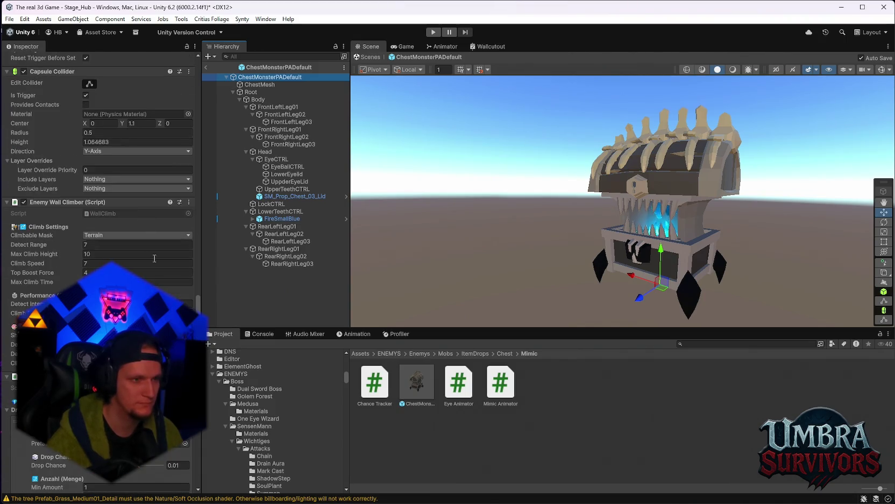
{"action": "scroll", "coordinate": [152, 259], "scroll_direction": "down", "scroll_amount": 3}
{"action": "scroll", "coordinate": [151, 264], "scroll_direction": "down", "scroll_amount": 10}
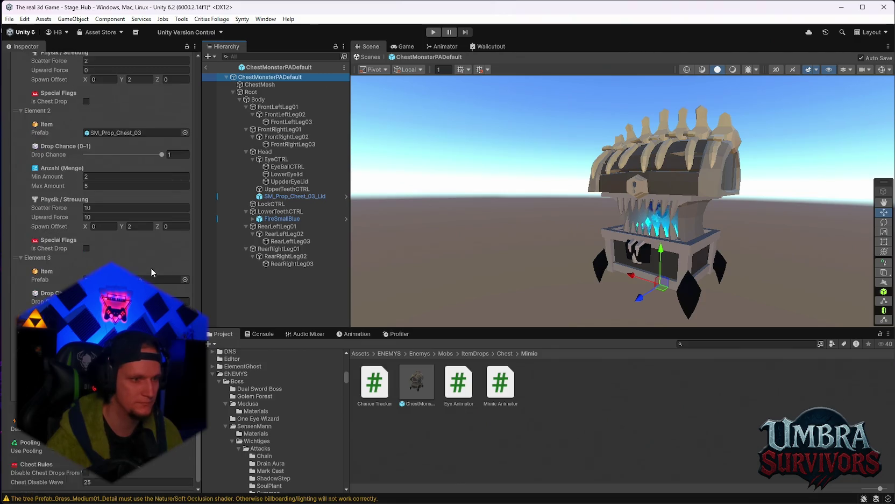
{"action": "scroll", "coordinate": [151, 269], "scroll_direction": "up", "scroll_amount": 3}
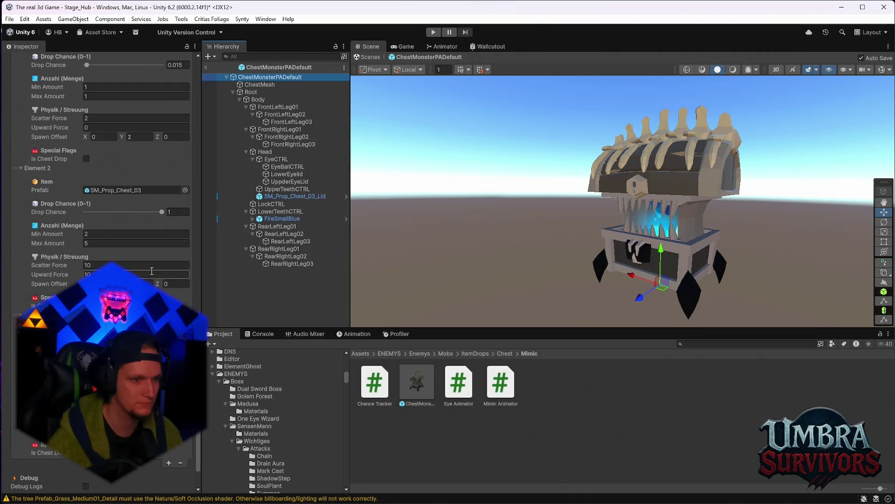
{"action": "scroll", "coordinate": [151, 271], "scroll_direction": "up", "scroll_amount": 15}
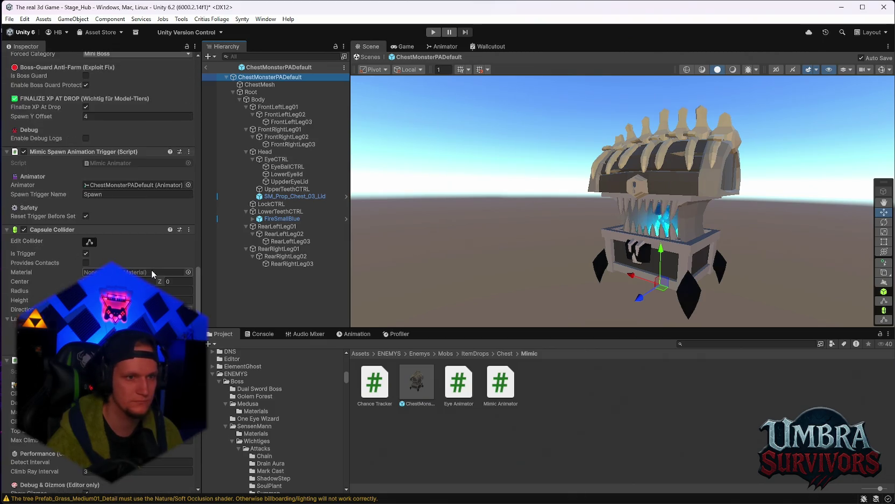
- Review the wall-climb settings and the Item Drop Handler's 4-element drop table
{"action": "scroll", "coordinate": [151, 269], "scroll_direction": "down", "scroll_amount": 10}
{"action": "scroll", "coordinate": [151, 269], "scroll_direction": "down", "scroll_amount": 7}
{"action": "scroll", "coordinate": [260, 399], "scroll_direction": "up", "scroll_amount": 10}
{"action": "scroll", "coordinate": [260, 404], "scroll_direction": "up", "scroll_amount": 3}
{"action": "scroll", "coordinate": [277, 408], "scroll_direction": "down", "scroll_amount": 3}
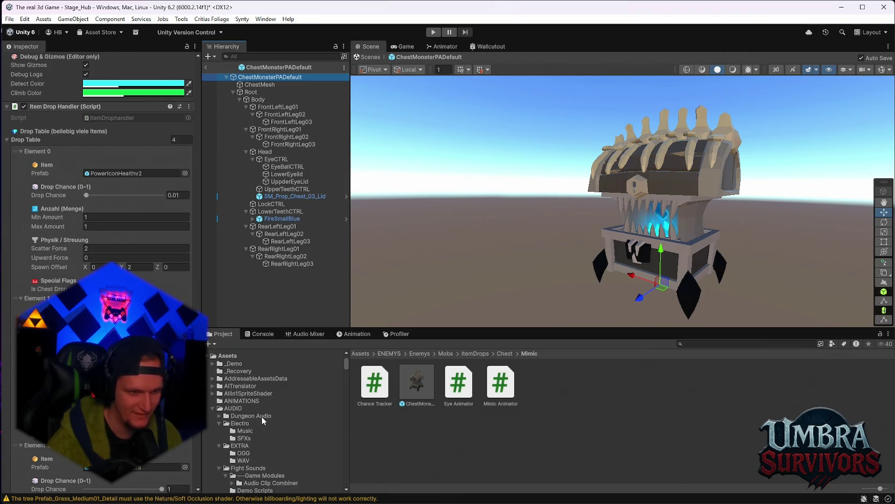
{"action": "scroll", "coordinate": [261, 415], "scroll_direction": "down", "scroll_amount": 5}
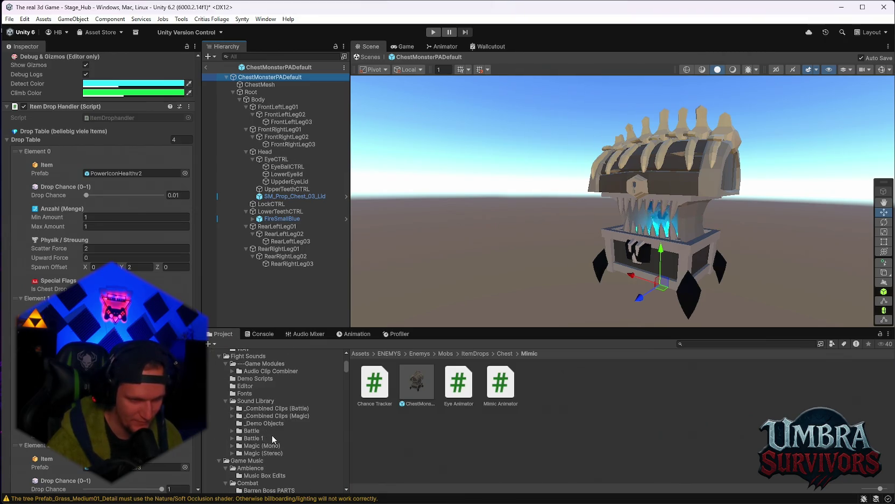
{"action": "scroll", "coordinate": [271, 431], "scroll_direction": "down", "scroll_amount": 3}
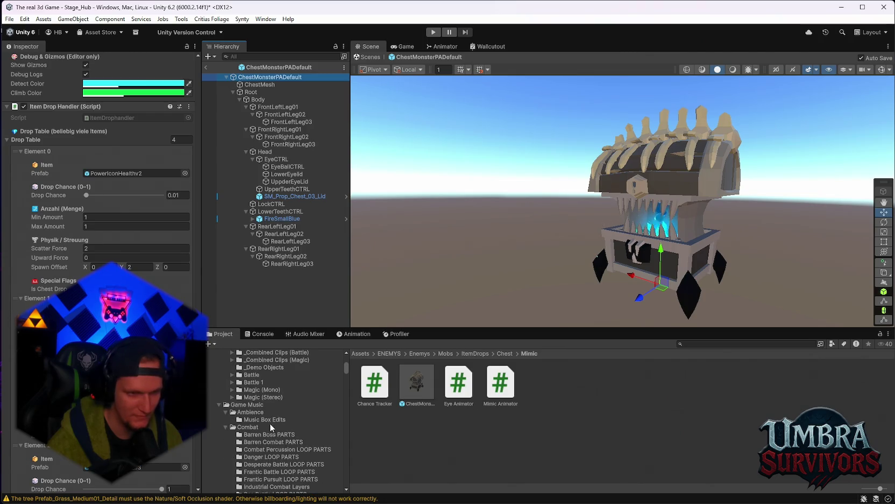
{"action": "scroll", "coordinate": [269, 423], "scroll_direction": "down", "scroll_amount": 6}
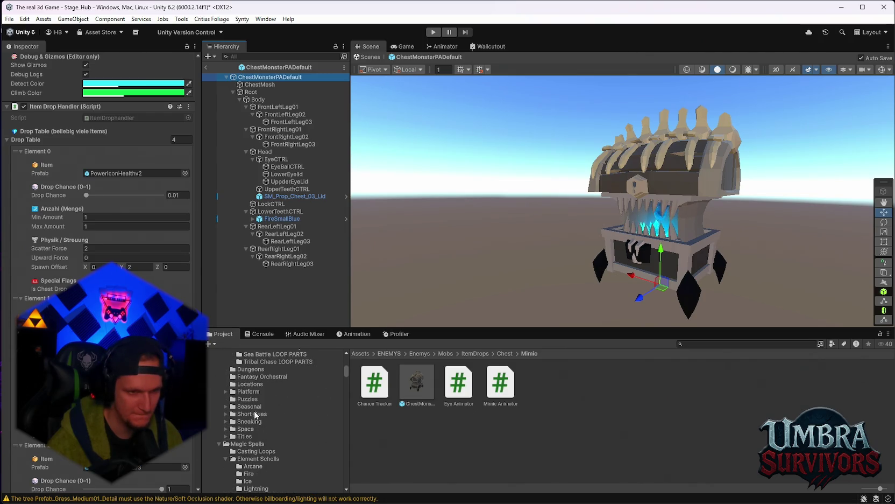
- Open Assets/AUDIO/OGG and preview the Item1A clip
{"action": "scroll", "coordinate": [254, 430], "scroll_direction": "down", "scroll_amount": 4}
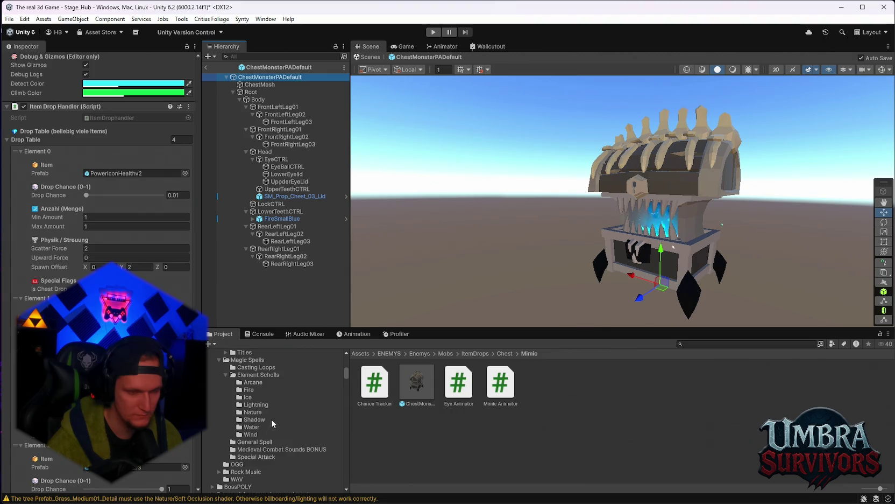
{"action": "scroll", "coordinate": [268, 434], "scroll_direction": "down", "scroll_amount": 2}
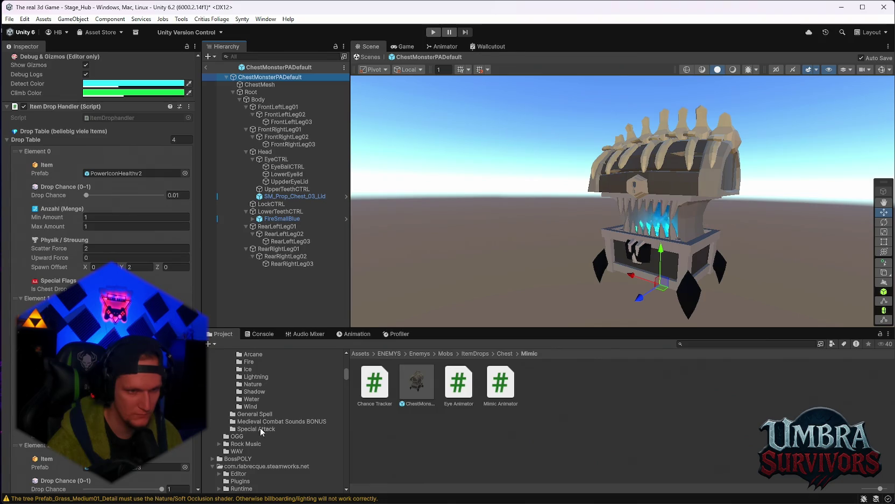
{"action": "scroll", "coordinate": [261, 427], "scroll_direction": "down", "scroll_amount": 2}
{"action": "left_click", "coordinate": [253, 409]}
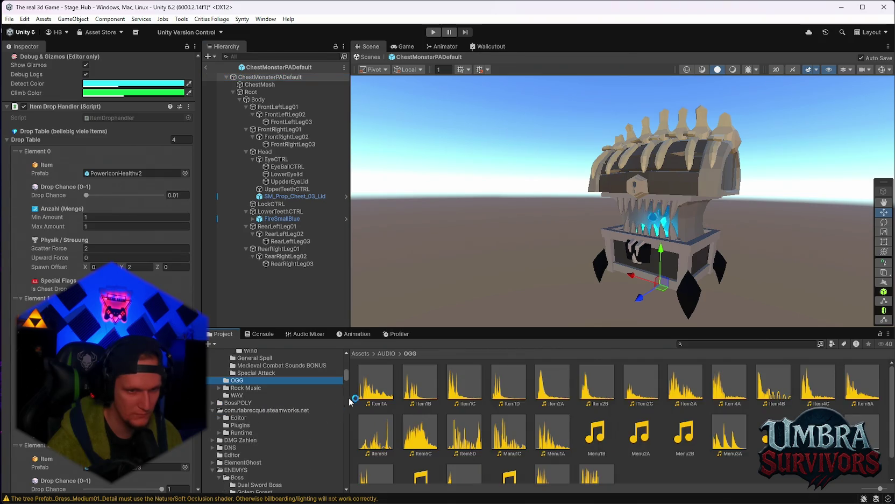
{"action": "double_click", "coordinate": [375, 384]}
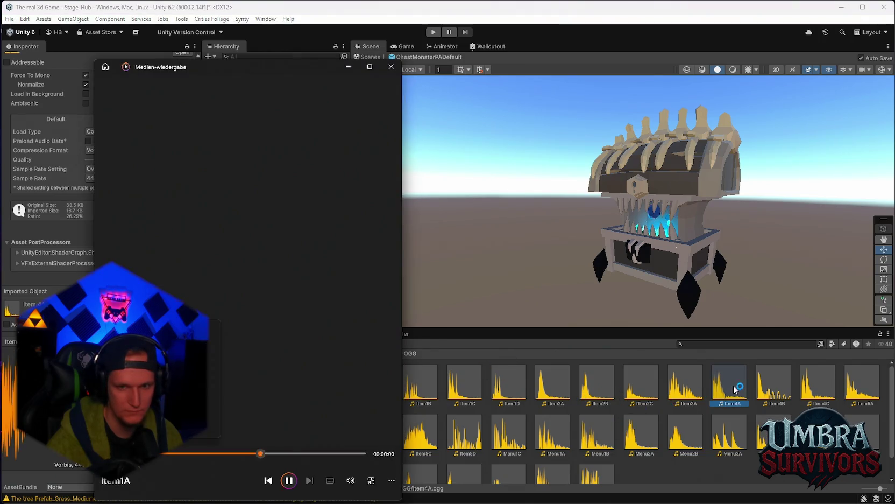
- Preview the Menu5B, Menu5A and Item5B clips, closing the media player afterwards
{"action": "left_click", "coordinate": [777, 385]}
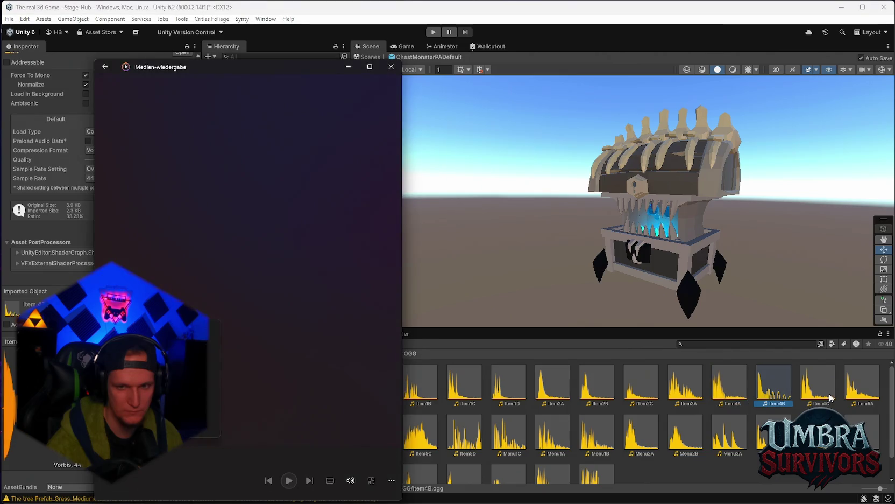
{"action": "left_click", "coordinate": [818, 431]}
{"action": "scroll", "coordinate": [705, 403], "scroll_direction": "down", "scroll_amount": 1}
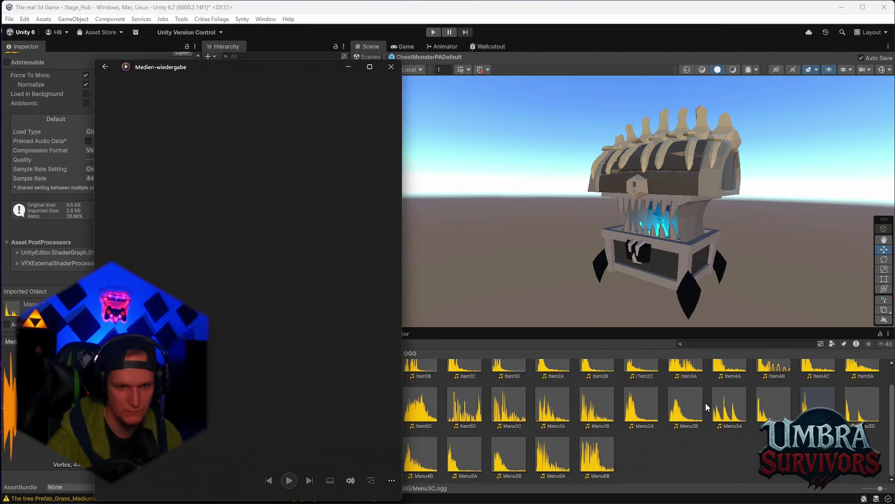
{"action": "double_click", "coordinate": [519, 455]}
{"action": "double_click", "coordinate": [477, 457]}
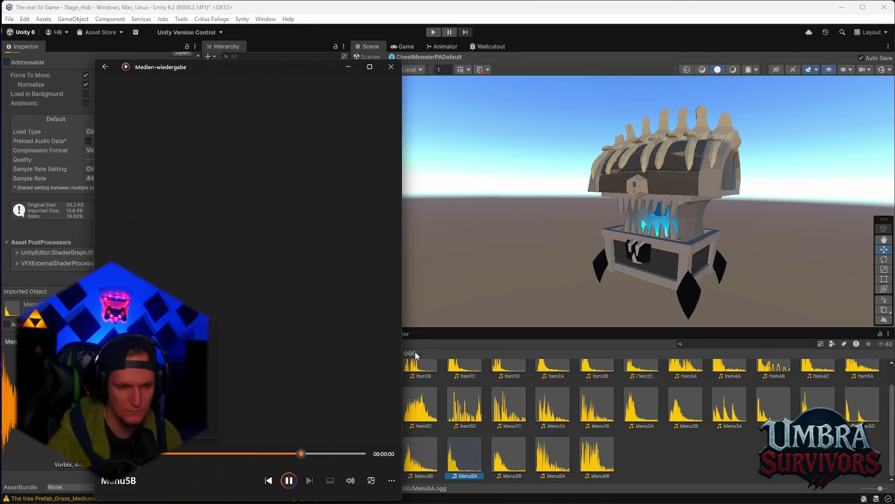
{"action": "left_click", "coordinate": [391, 66]}
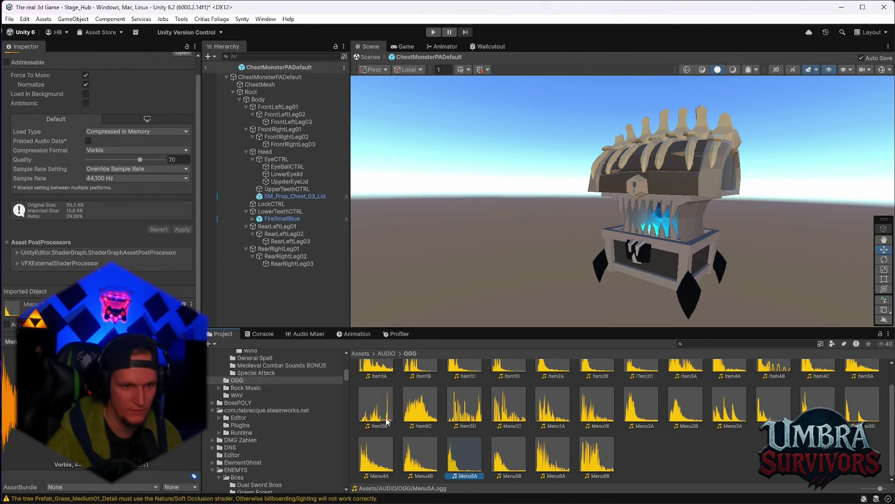
{"action": "double_click", "coordinate": [386, 417]}
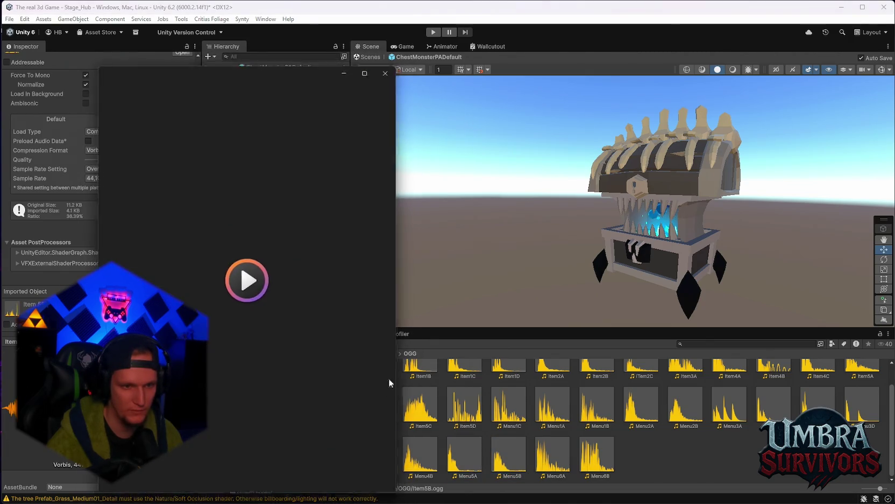
{"action": "left_click", "coordinate": [394, 68]}
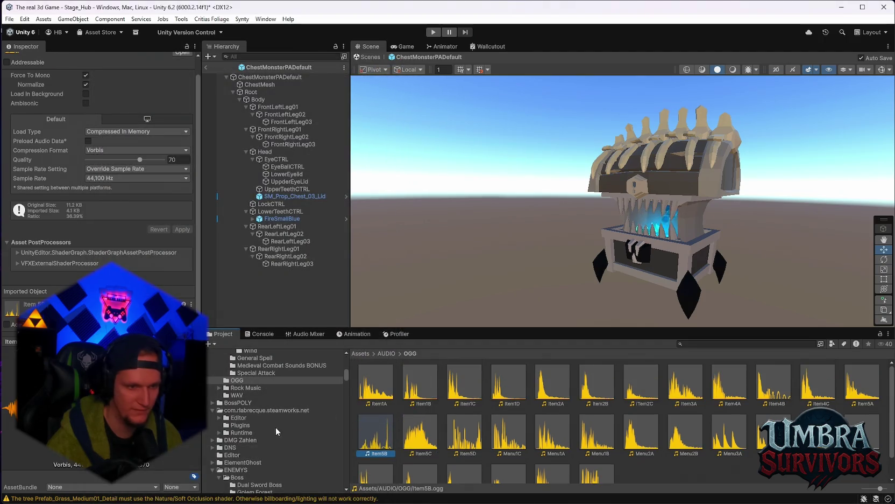
- Move up the folder tree to the _Combined Clips (Magic) folder
{"action": "scroll", "coordinate": [252, 398], "scroll_direction": "up", "scroll_amount": 2}
{"action": "scroll", "coordinate": [266, 423], "scroll_direction": "up", "scroll_amount": 10}
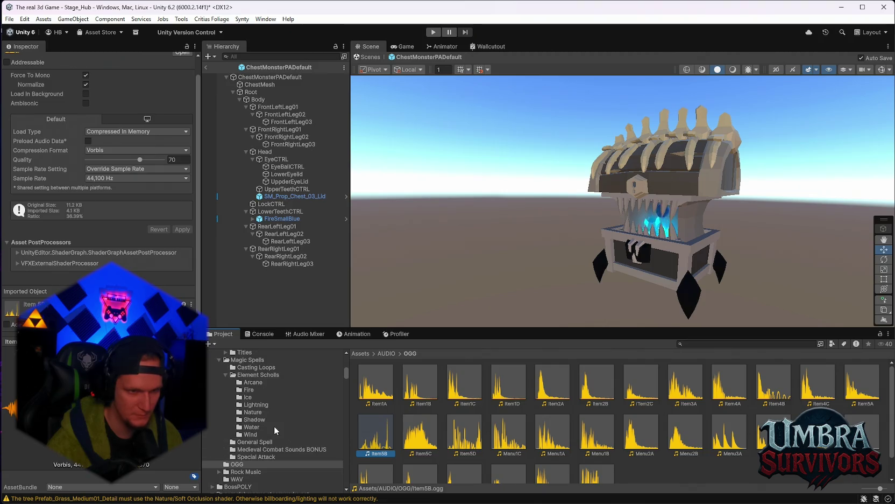
{"action": "scroll", "coordinate": [260, 463], "scroll_direction": "up", "scroll_amount": 2}
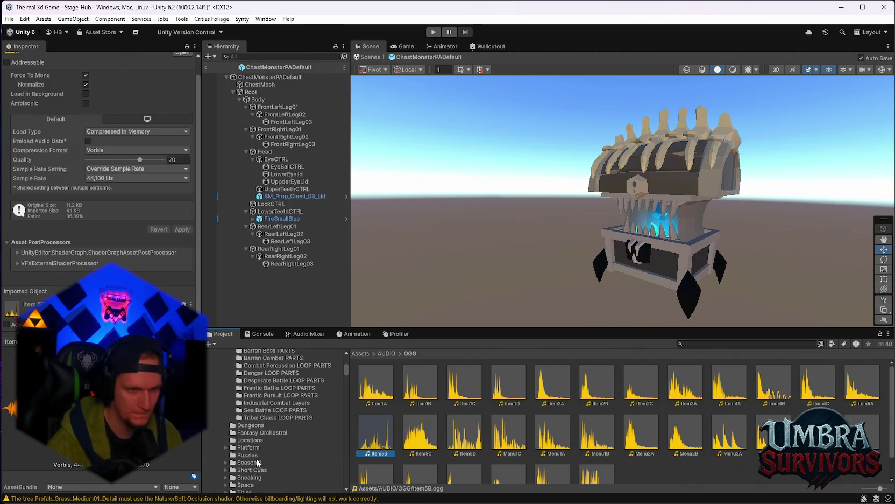
{"action": "scroll", "coordinate": [269, 437], "scroll_direction": "up", "scroll_amount": 4}
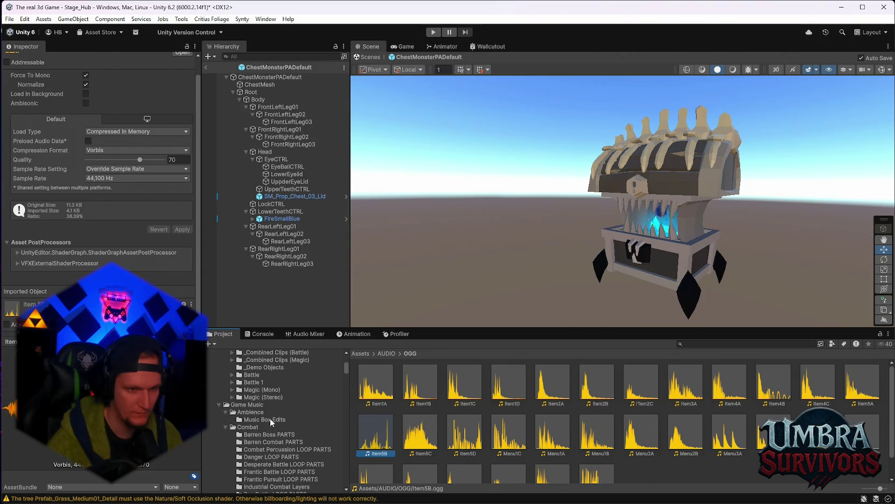
{"action": "scroll", "coordinate": [269, 418], "scroll_direction": "up", "scroll_amount": 4}
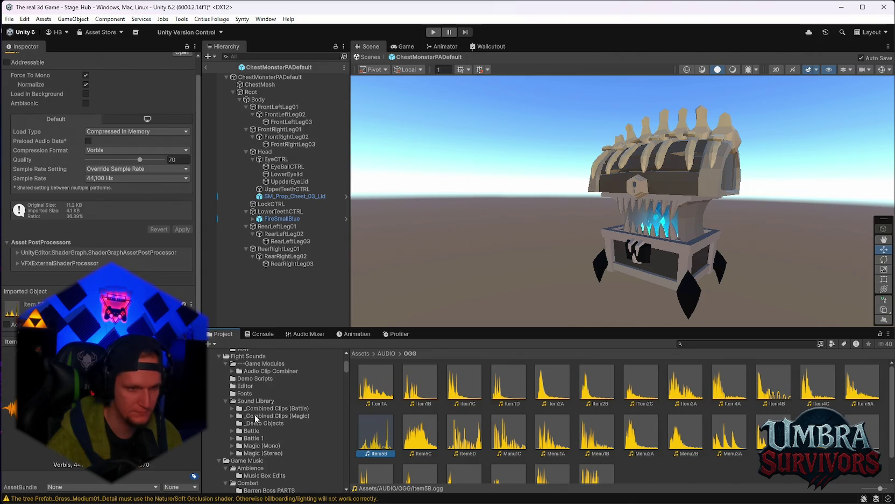
{"action": "scroll", "coordinate": [255, 419], "scroll_direction": "up", "scroll_amount": 2}
{"action": "left_click", "coordinate": [267, 443]}
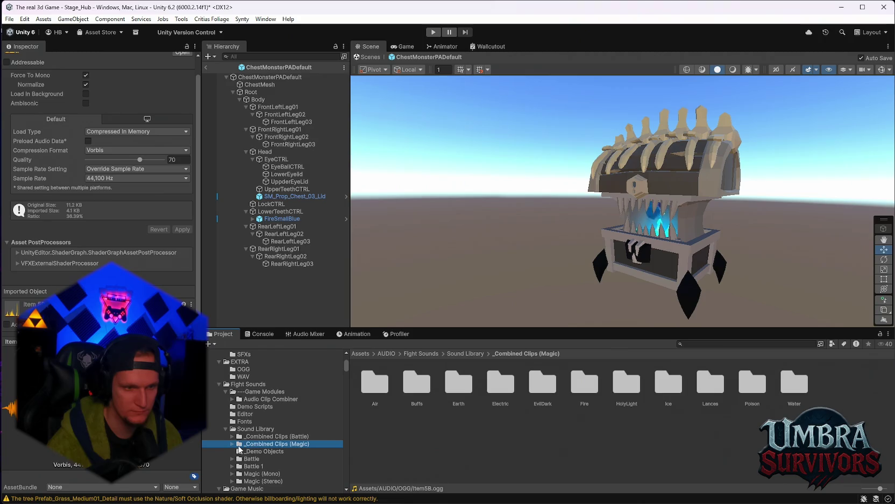
- Preview the AirWarmupExplosion_0 clip from the Air Explosions folder
{"action": "left_click", "coordinate": [233, 444]}
{"action": "left_click", "coordinate": [273, 452]}
{"action": "left_click", "coordinate": [275, 459]}
{"action": "double_click", "coordinate": [387, 382]}
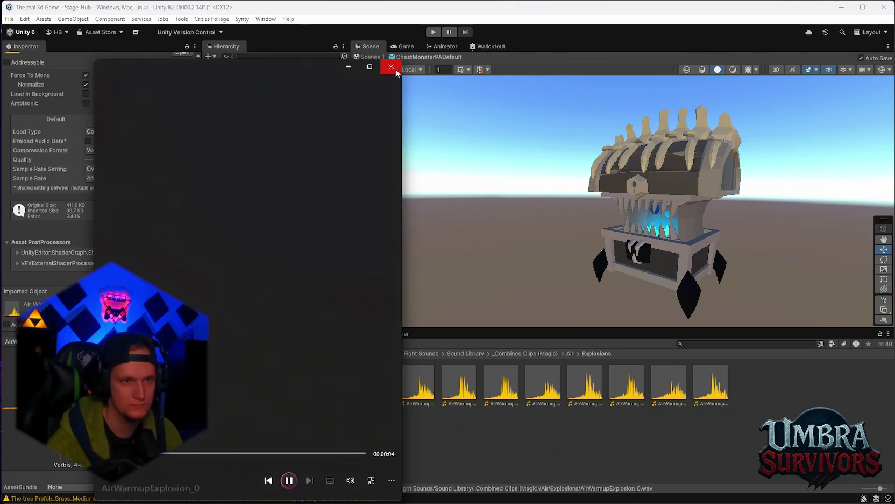
{"action": "left_click", "coordinate": [395, 69]}
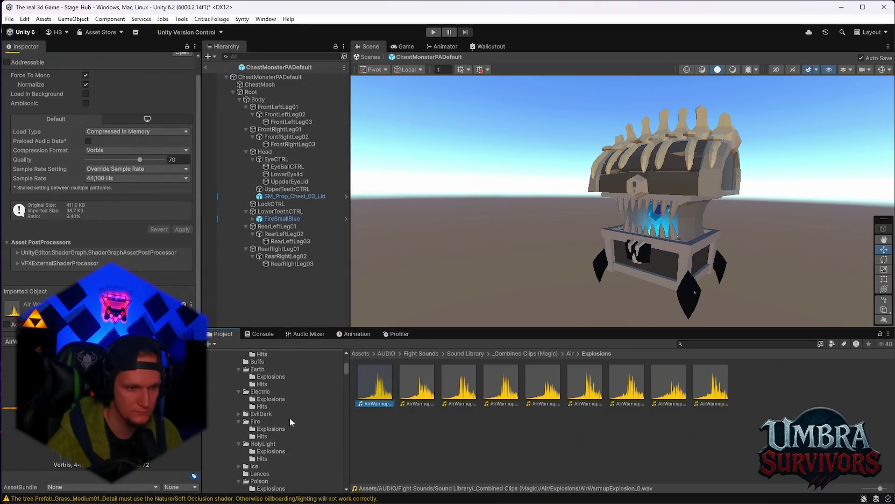
- Preview the second EvilDark explosion clip, then show the EXTRA WAV folder's clips
{"action": "left_click", "coordinate": [238, 414]}
{"action": "left_click", "coordinate": [256, 422]}
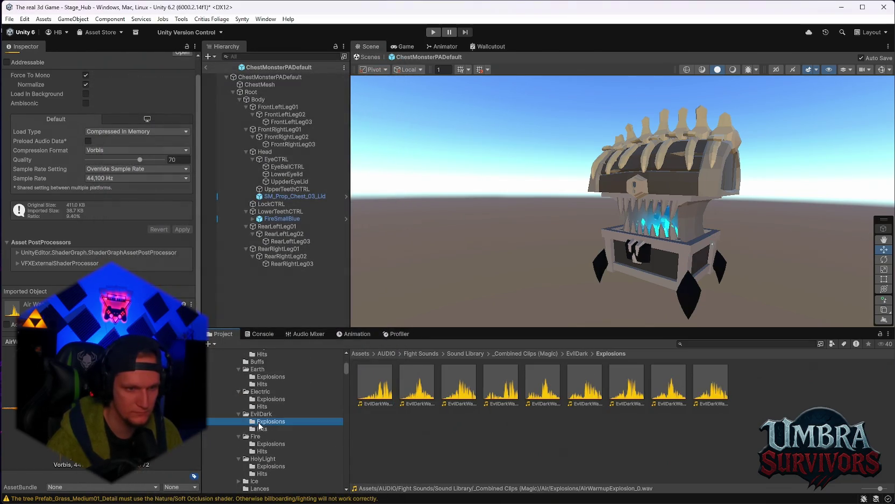
{"action": "double_click", "coordinate": [417, 383]}
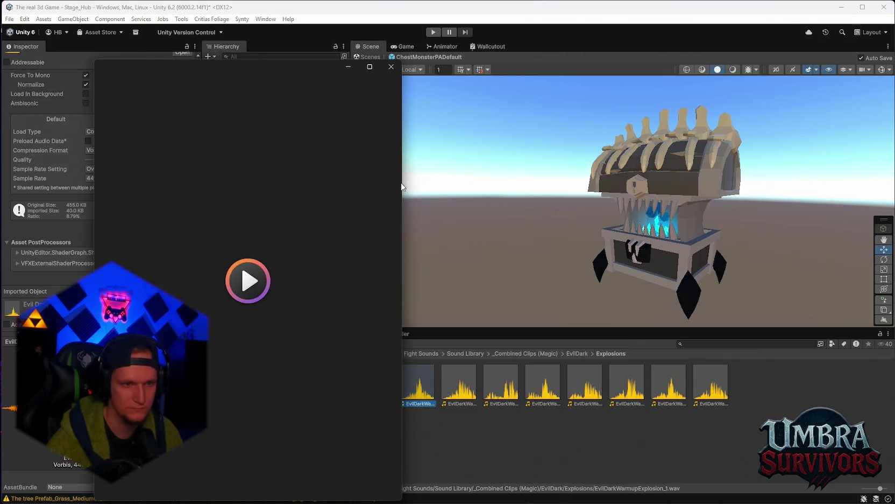
{"action": "left_click", "coordinate": [390, 67]}
{"action": "scroll", "coordinate": [306, 404], "scroll_direction": "up", "scroll_amount": 10}
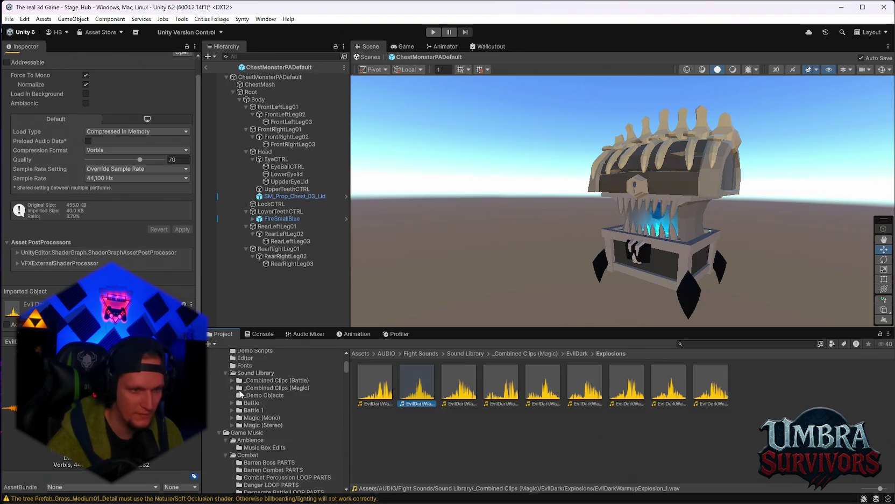
{"action": "scroll", "coordinate": [291, 431], "scroll_direction": "up", "scroll_amount": 3}
{"action": "left_click", "coordinate": [248, 403]}
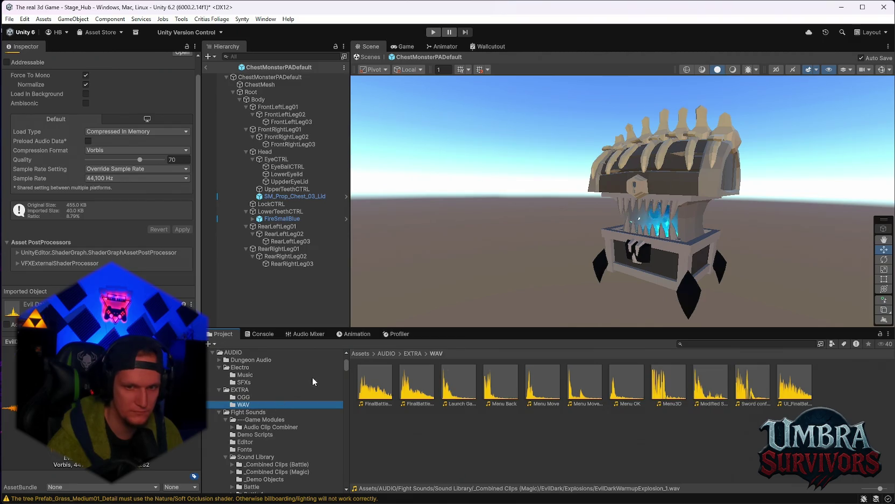
- Audition Modified Sound, Sword confirm, UI_FinalBattleActionV3, Launch Game, Menu Back and FinalBattleActionV2
{"action": "double_click", "coordinate": [710, 383]}
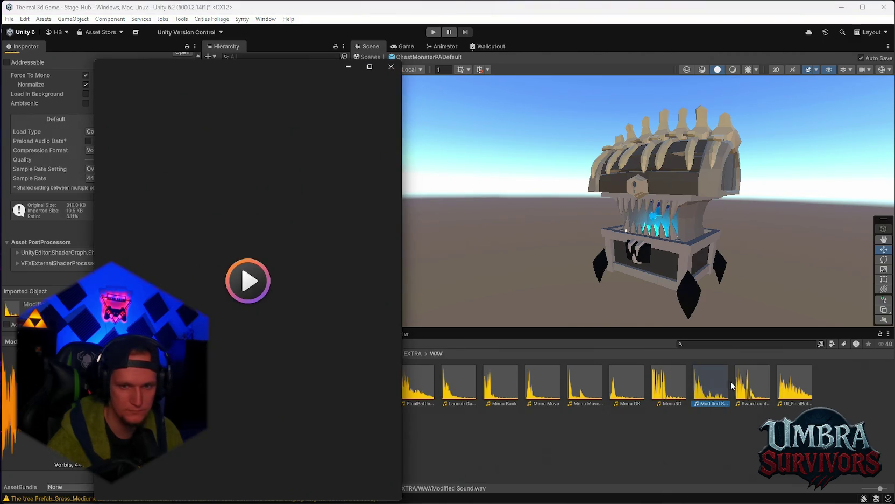
{"action": "double_click", "coordinate": [753, 381]}
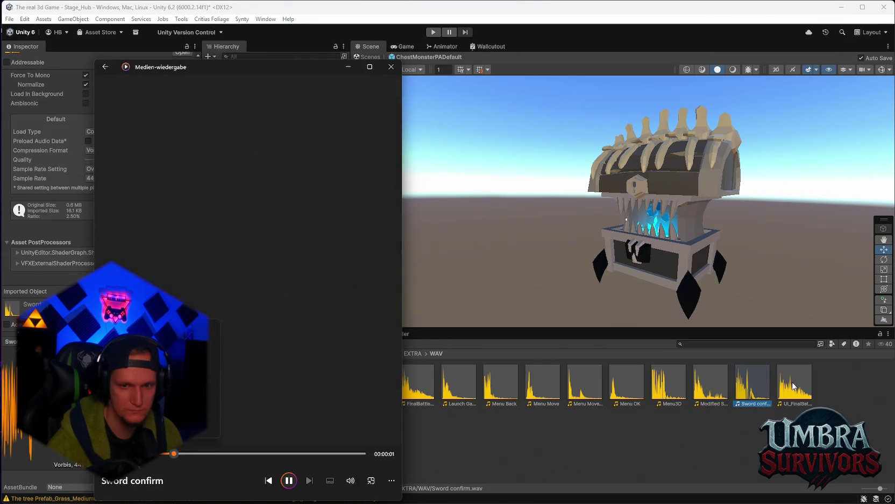
{"action": "double_click", "coordinate": [792, 381]}
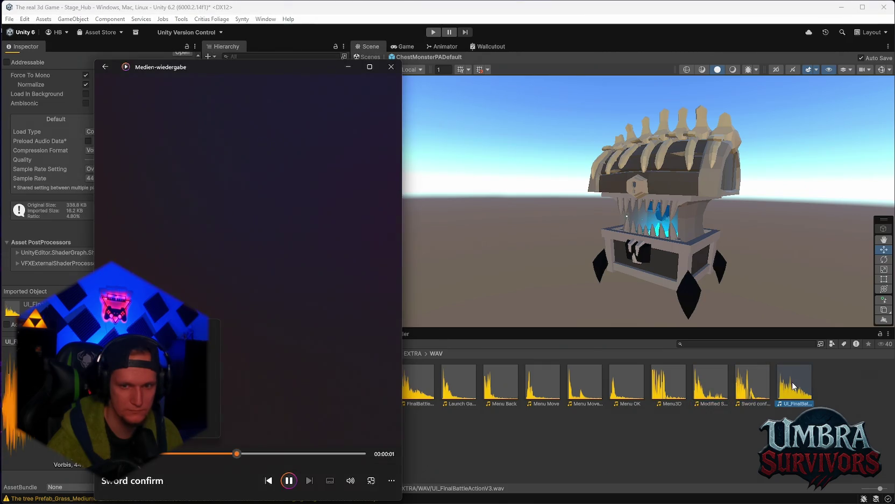
{"action": "double_click", "coordinate": [471, 392]}
{"action": "double_click", "coordinate": [499, 380]}
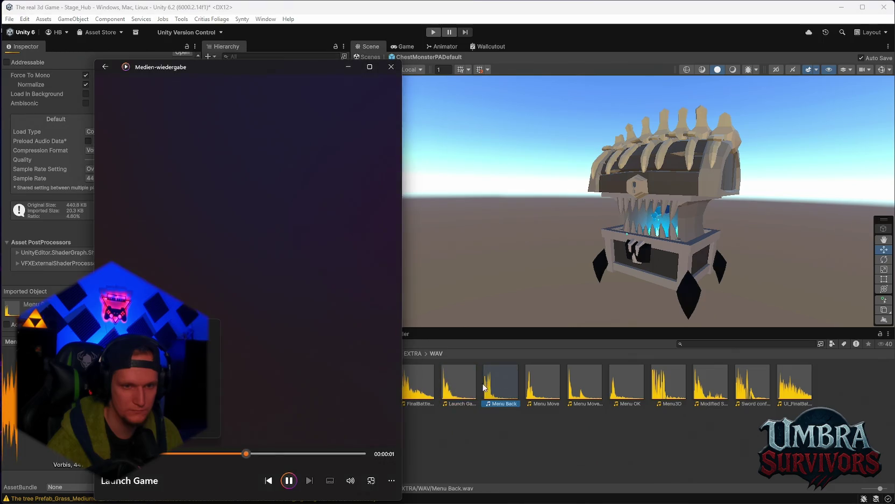
{"action": "double_click", "coordinate": [427, 383]}
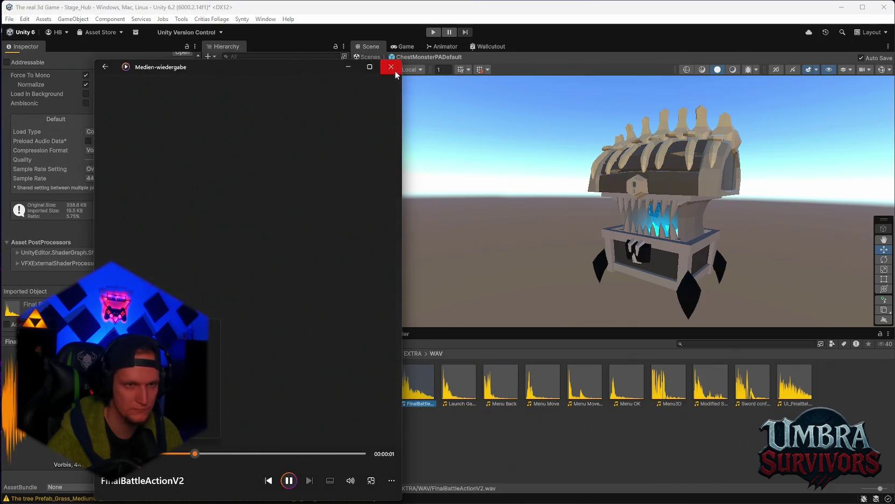
{"action": "left_click", "coordinate": [391, 67]}
{"action": "scroll", "coordinate": [256, 406], "scroll_direction": "up", "scroll_amount": 2}
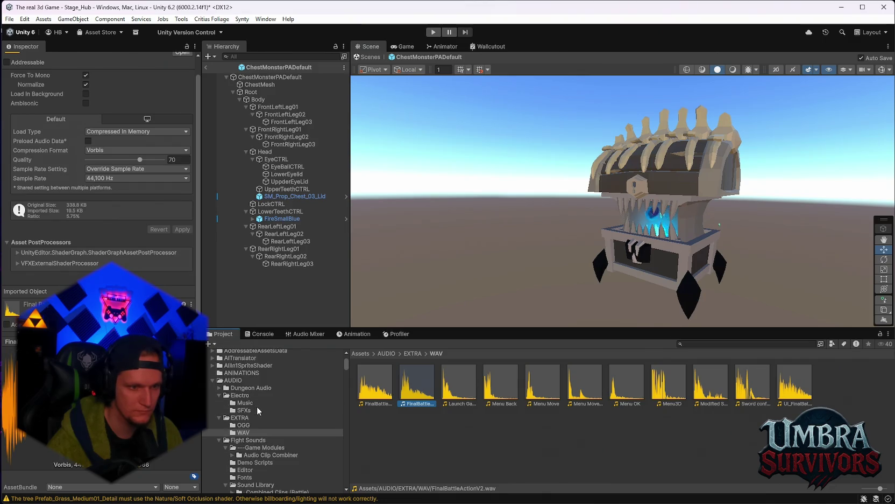
- Preview the AED_Lose_Stinger clip from the Electro SFXs folder
{"action": "left_click", "coordinate": [246, 410]}
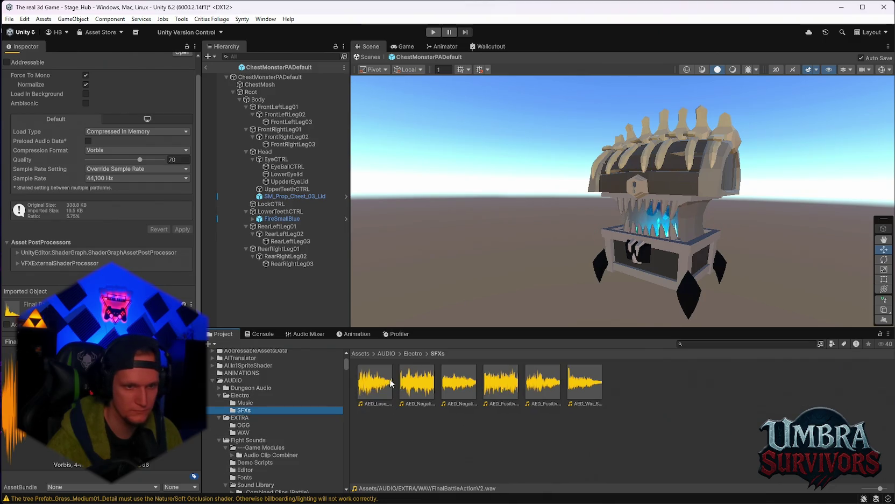
{"action": "double_click", "coordinate": [390, 380]}
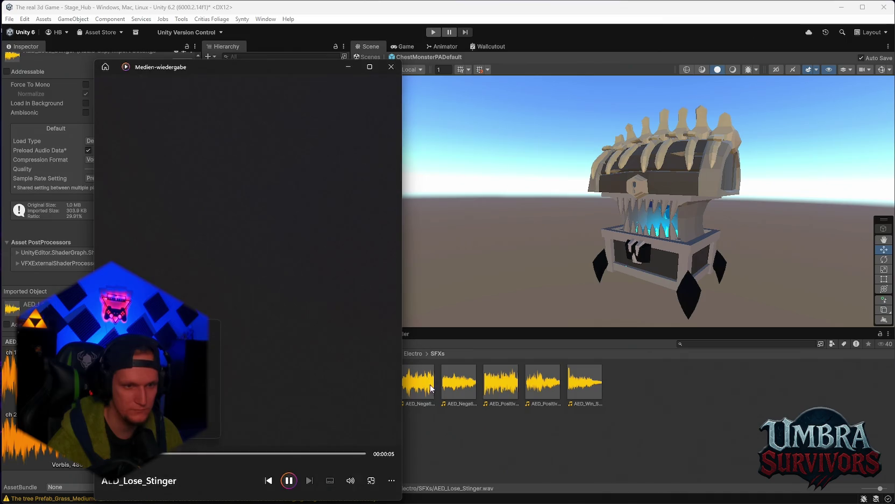
{"action": "left_click", "coordinate": [392, 67]}
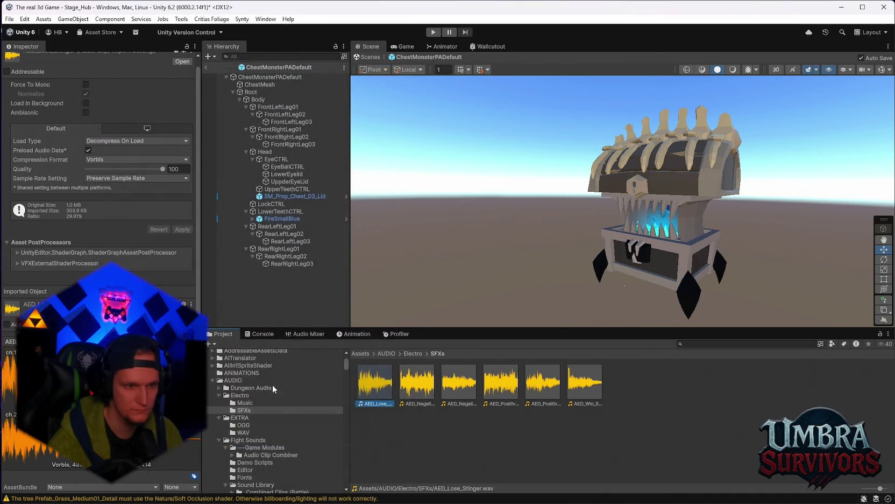
{"action": "scroll", "coordinate": [250, 414], "scroll_direction": "down", "scroll_amount": 3}
{"action": "scroll", "coordinate": [250, 415], "scroll_direction": "down", "scroll_amount": 2}
{"action": "scroll", "coordinate": [274, 430], "scroll_direction": "down", "scroll_amount": 2}
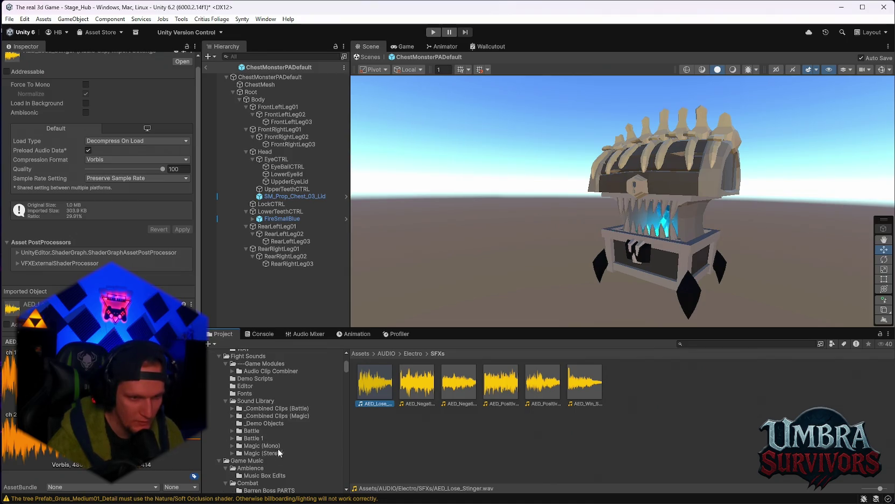
{"action": "scroll", "coordinate": [275, 444], "scroll_direction": "down", "scroll_amount": 3}
{"action": "scroll", "coordinate": [264, 425], "scroll_direction": "down", "scroll_amount": 3}
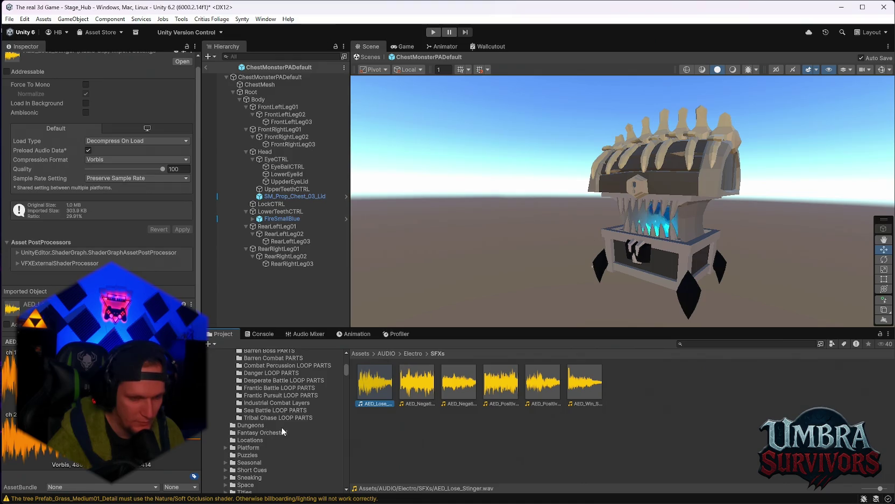
{"action": "scroll", "coordinate": [281, 428], "scroll_direction": "down", "scroll_amount": 4}
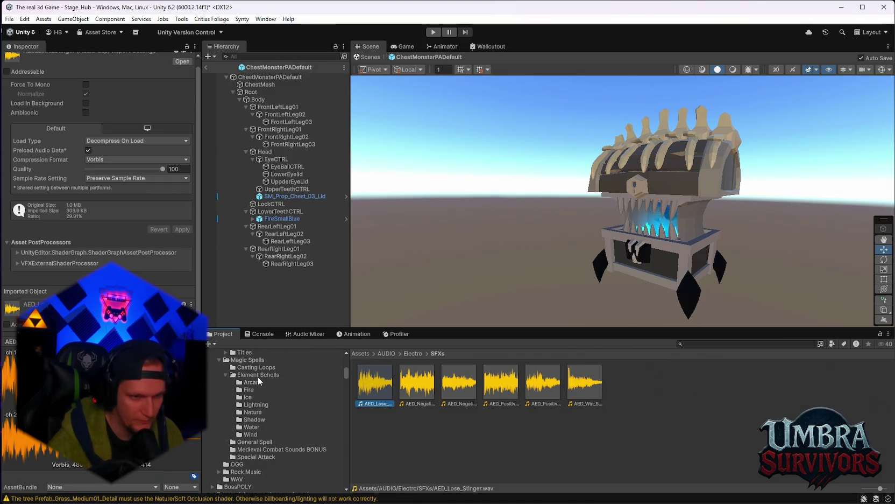
- Browse the General Spell, Medieval Combat Sounds BONUS and Dungeons music folders
{"action": "left_click", "coordinate": [263, 441]}
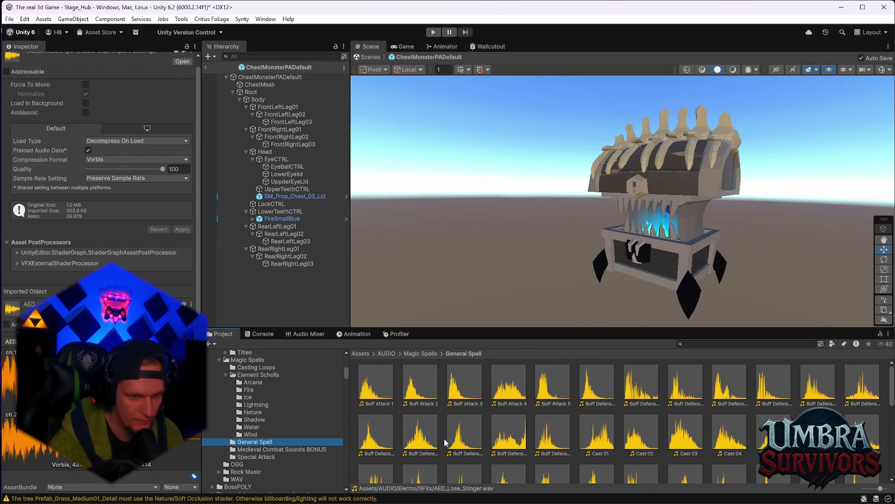
{"action": "scroll", "coordinate": [438, 434], "scroll_direction": "down", "scroll_amount": 3}
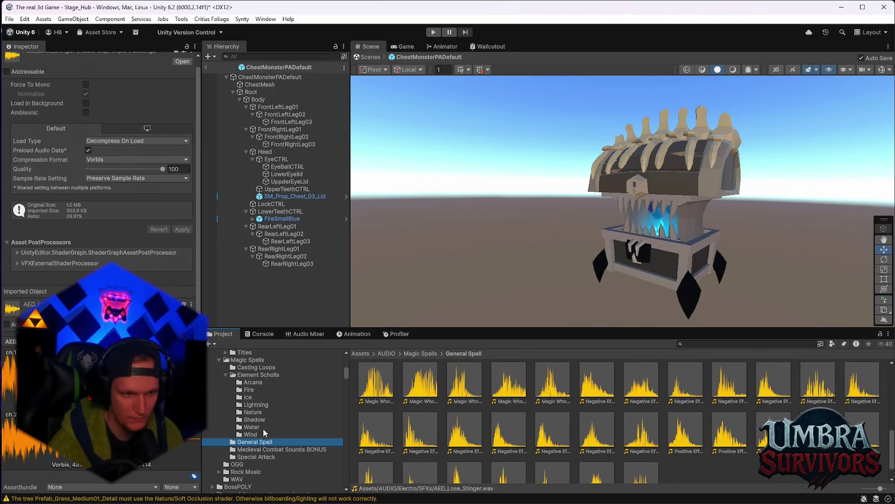
{"action": "left_click", "coordinate": [262, 450]}
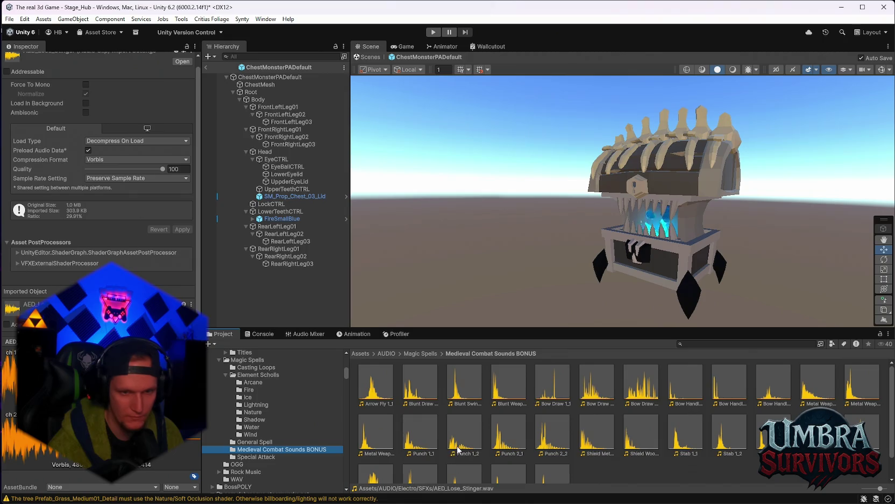
{"action": "left_click", "coordinate": [263, 441]}
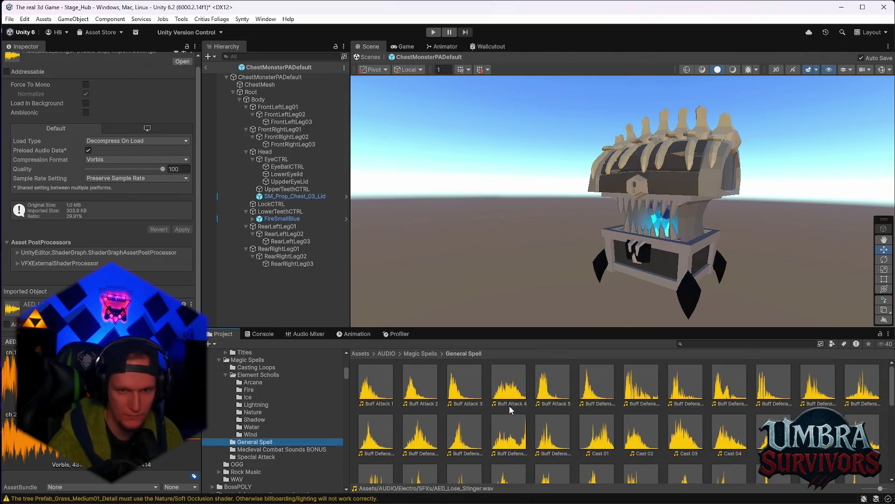
{"action": "scroll", "coordinate": [278, 450], "scroll_direction": "down", "scroll_amount": 2}
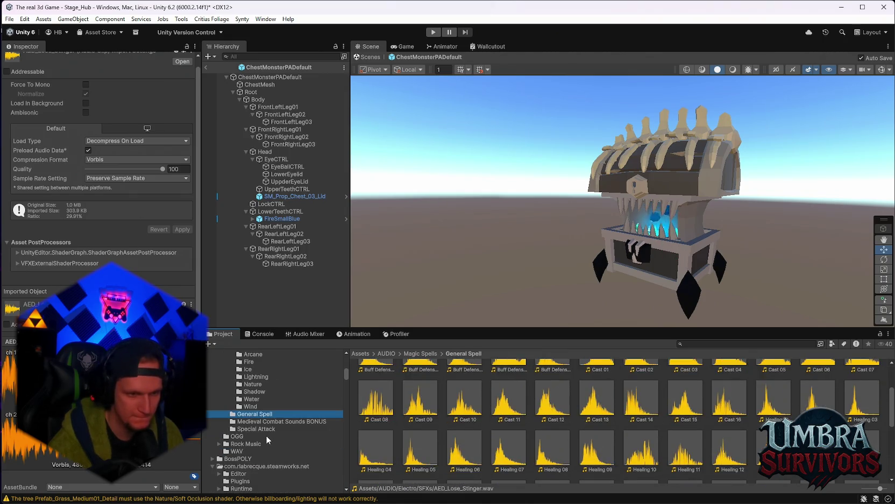
{"action": "scroll", "coordinate": [258, 429], "scroll_direction": "up", "scroll_amount": 3}
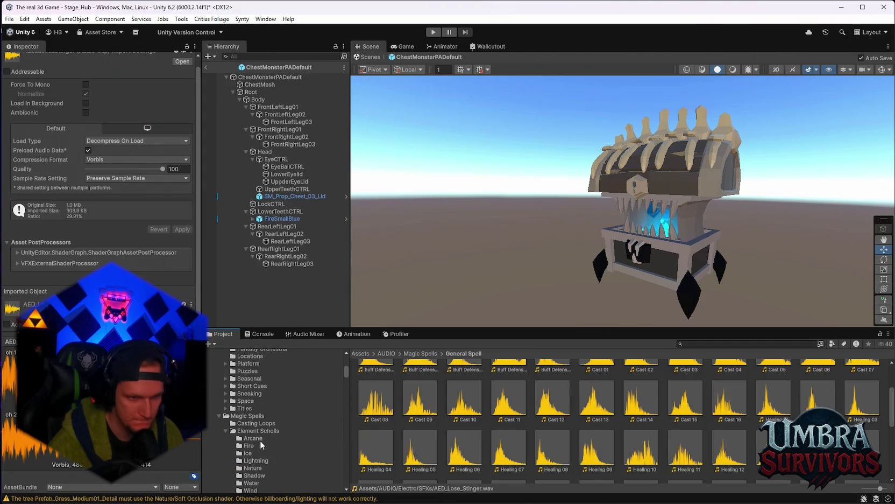
{"action": "left_click", "coordinate": [244, 416]}
{"action": "scroll", "coordinate": [255, 428], "scroll_direction": "up", "scroll_amount": 3}
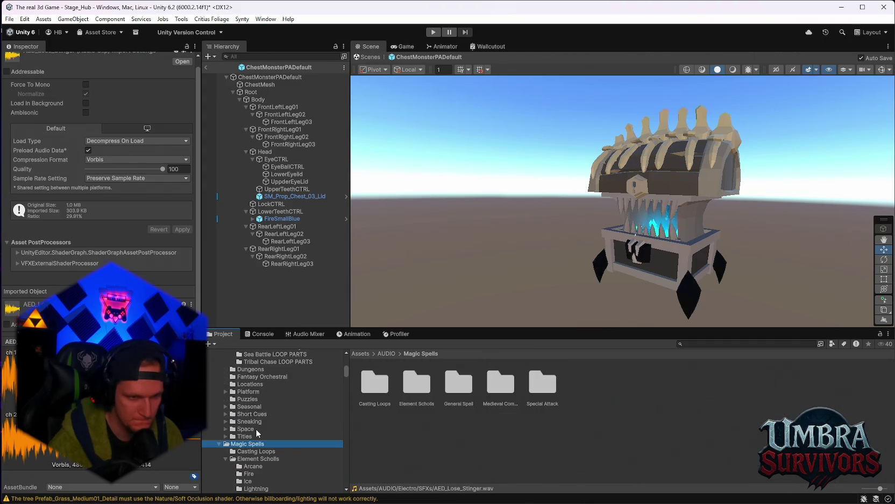
{"action": "scroll", "coordinate": [269, 438], "scroll_direction": "up", "scroll_amount": 1}
{"action": "left_click", "coordinate": [257, 425]}
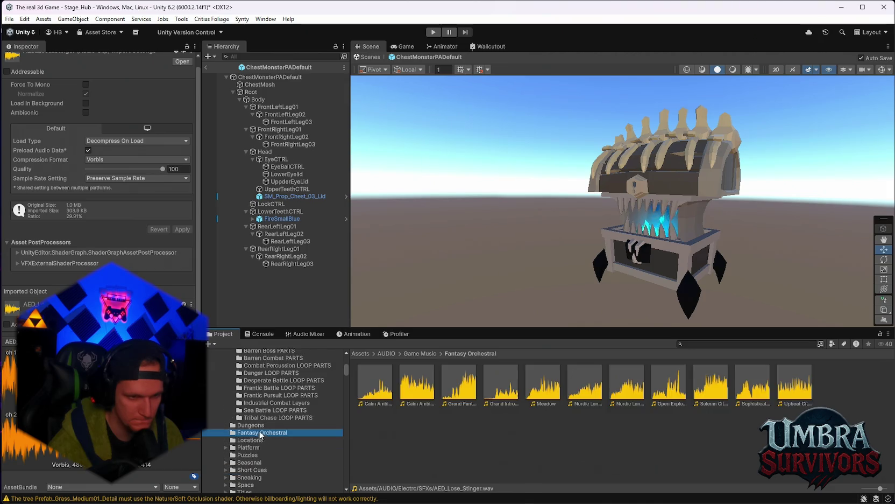
{"action": "scroll", "coordinate": [257, 428], "scroll_direction": "up", "scroll_amount": 2}
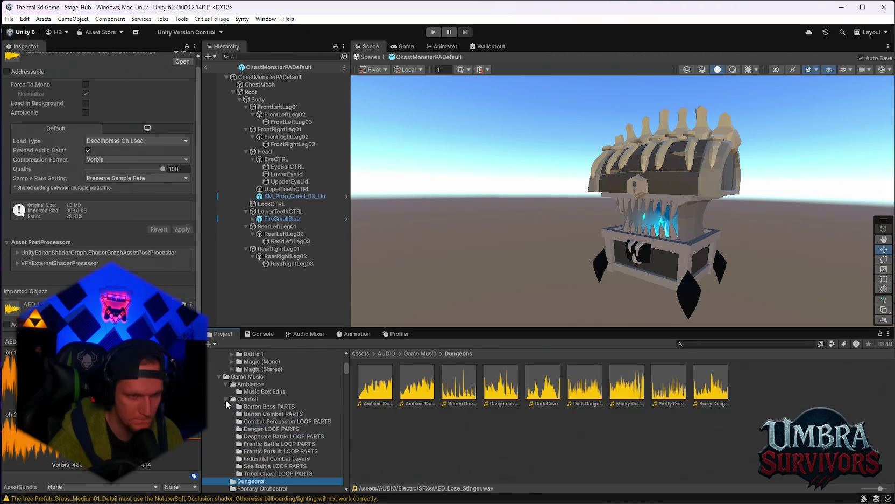
- Look through the Ambience music clips and collapse the Combat and Game Music folders
{"action": "left_click", "coordinate": [226, 399]}
{"action": "left_click", "coordinate": [246, 384]}
{"action": "left_click", "coordinate": [248, 377]}
{"action": "scroll", "coordinate": [255, 401], "scroll_direction": "up", "scroll_amount": 1}
{"action": "left_click", "coordinate": [220, 405]}
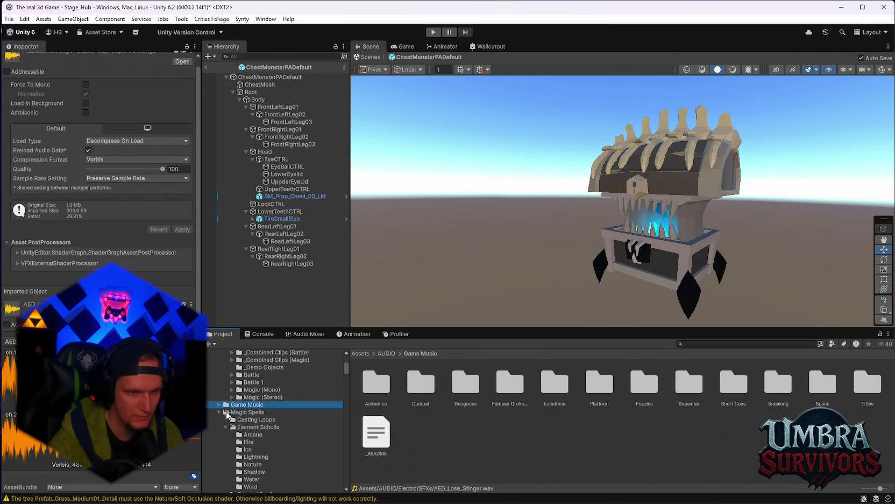
{"action": "left_click", "coordinate": [249, 413]}
{"action": "scroll", "coordinate": [262, 423], "scroll_direction": "down", "scroll_amount": 1}
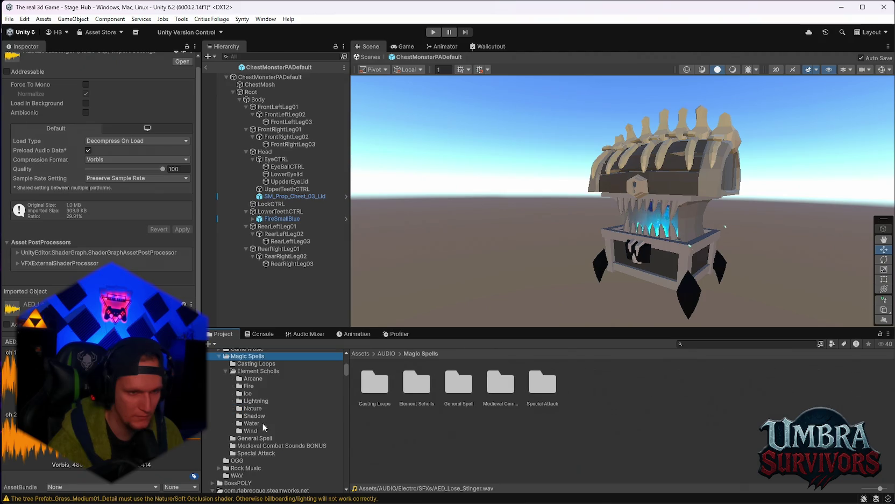
{"action": "scroll", "coordinate": [263, 426], "scroll_direction": "down", "scroll_amount": 2}
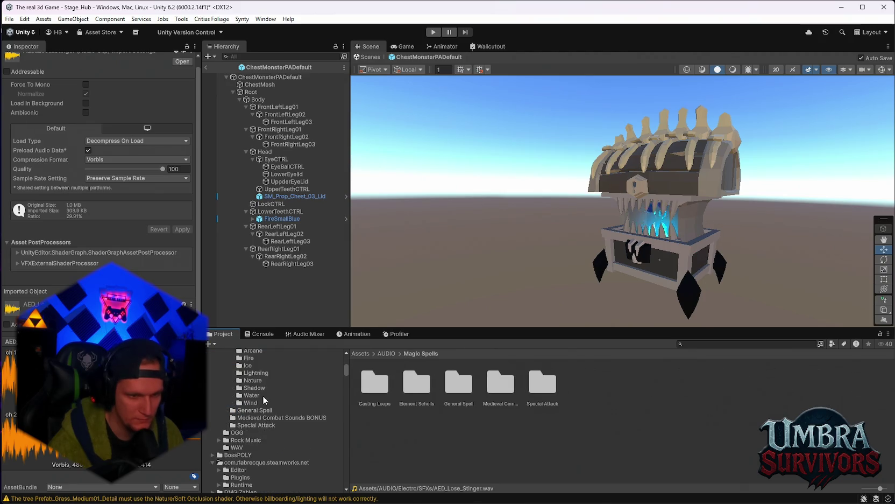
- Check the WAV, OGG, Special Attack and Wind folders, settling on the General Spell clips
{"action": "left_click", "coordinate": [250, 447]}
{"action": "scroll", "coordinate": [273, 441], "scroll_direction": "up", "scroll_amount": 2}
{"action": "scroll", "coordinate": [269, 446], "scroll_direction": "down", "scroll_amount": 1}
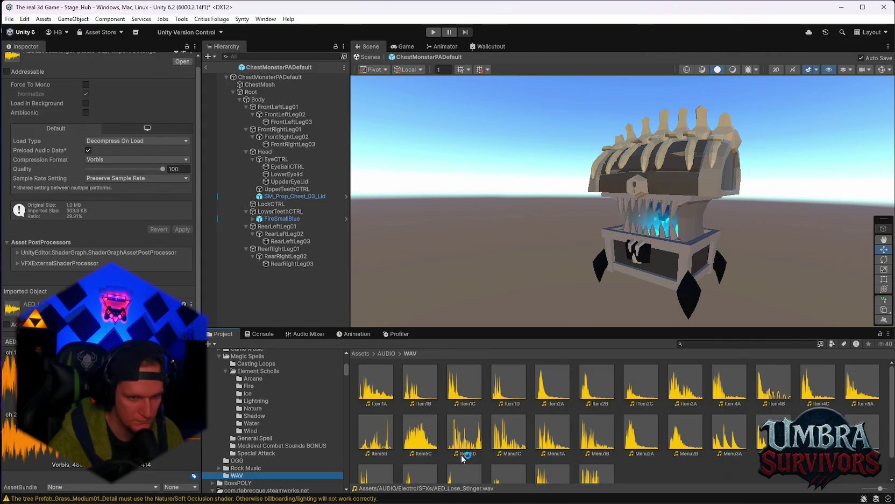
{"action": "scroll", "coordinate": [264, 446], "scroll_direction": "down", "scroll_amount": 1}
{"action": "left_click", "coordinate": [244, 433]}
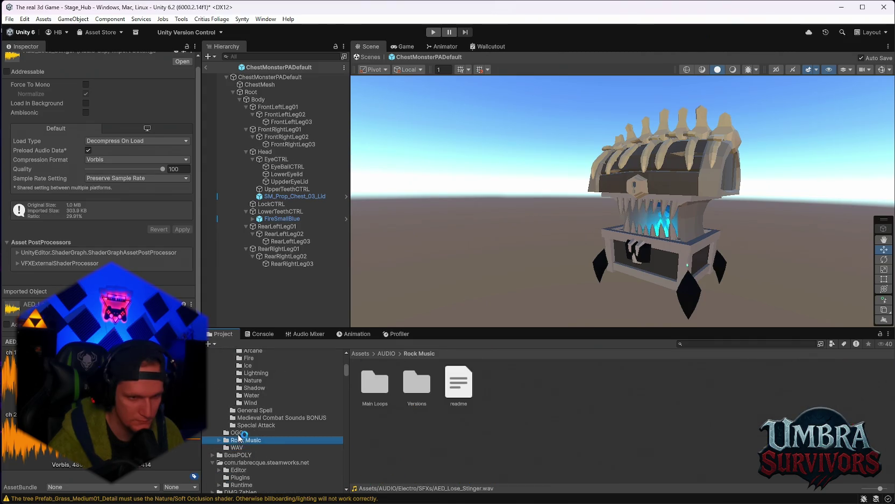
{"action": "left_click", "coordinate": [270, 424]}
{"action": "left_click", "coordinate": [266, 417]}
{"action": "left_click", "coordinate": [262, 411]}
{"action": "left_click", "coordinate": [256, 404]}
{"action": "left_click", "coordinate": [258, 410]}
{"action": "scroll", "coordinate": [513, 464], "scroll_direction": "down", "scroll_amount": 1}
{"action": "scroll", "coordinate": [512, 464], "scroll_direction": "down", "scroll_amount": 5}
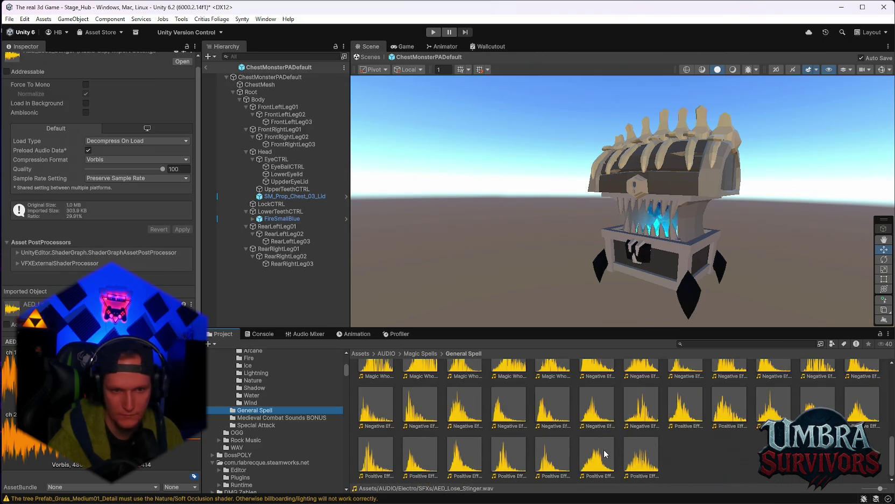
- Expand the Battle 1 sound folder, collapse Sword and show the Breaks folder's contents
{"action": "scroll", "coordinate": [599, 452], "scroll_direction": "up", "scroll_amount": 3}
{"action": "scroll", "coordinate": [295, 409], "scroll_direction": "up", "scroll_amount": 2}
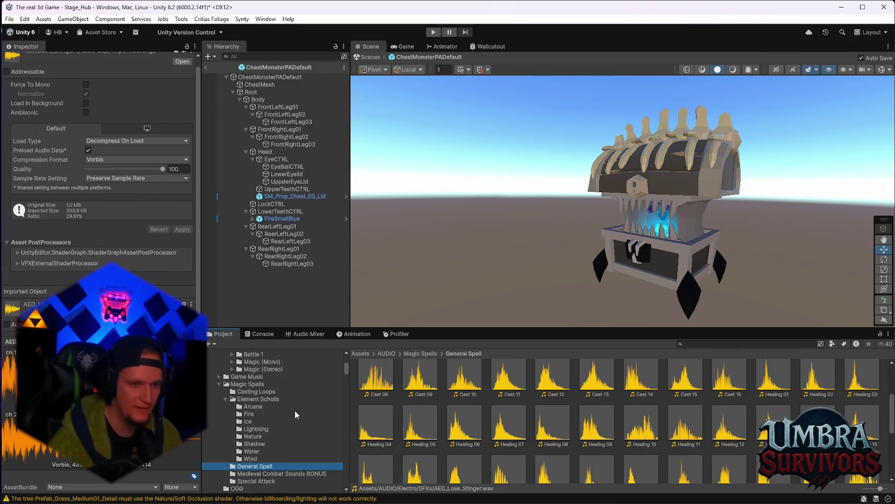
{"action": "scroll", "coordinate": [284, 420], "scroll_direction": "up", "scroll_amount": 3}
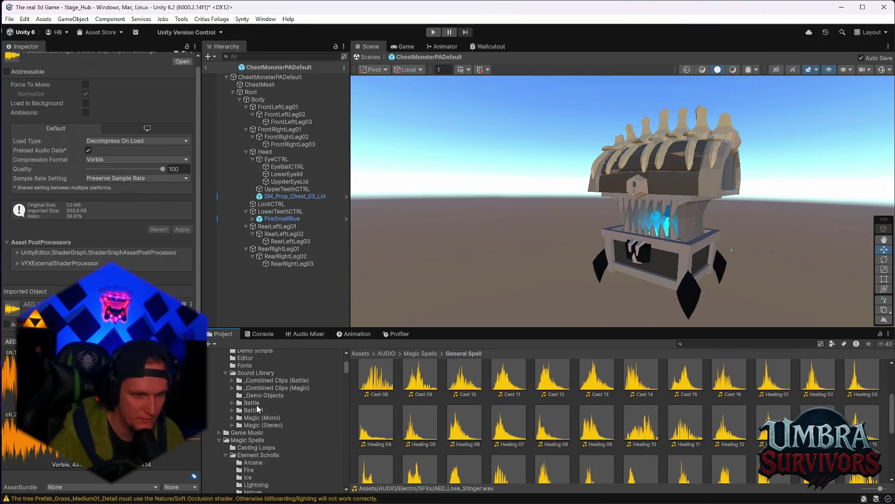
{"action": "left_click", "coordinate": [233, 410]}
{"action": "scroll", "coordinate": [292, 431], "scroll_direction": "down", "scroll_amount": 3}
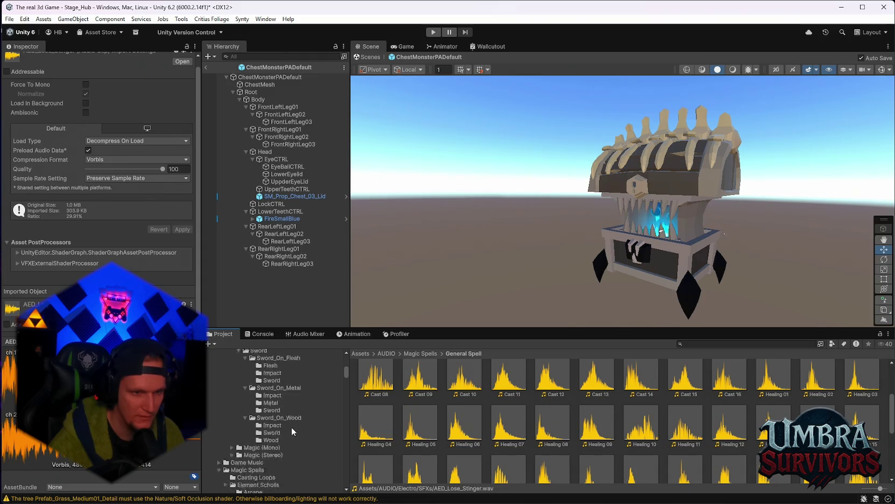
{"action": "left_click", "coordinate": [238, 380]}
{"action": "scroll", "coordinate": [260, 409], "scroll_direction": "up", "scroll_amount": 3}
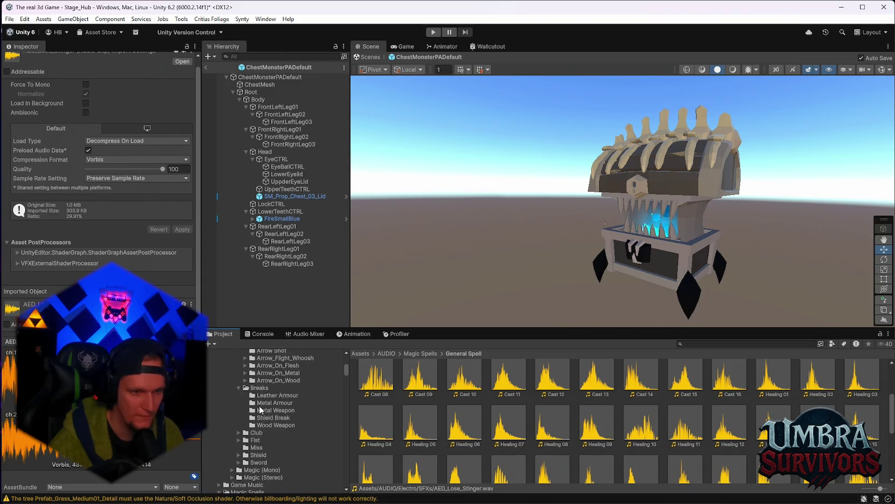
{"action": "left_click", "coordinate": [238, 388]}
- Collapse the Bow & Arrow subfolder and show the Audio Clip Combiner folder's contents
{"action": "scroll", "coordinate": [236, 386], "scroll_direction": "up", "scroll_amount": 3}
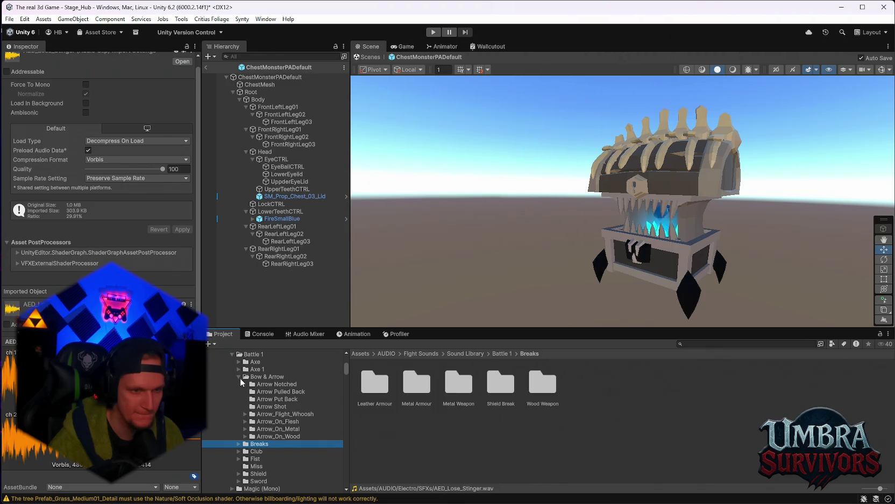
{"action": "left_click", "coordinate": [240, 379]}
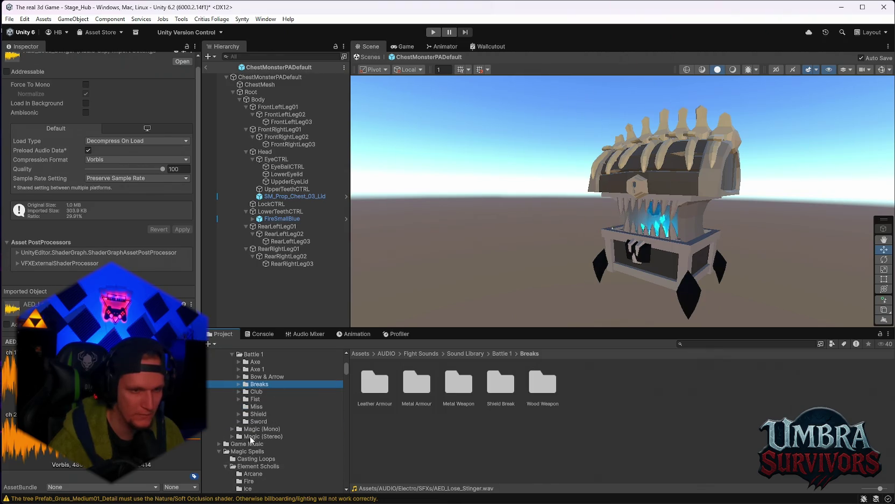
{"action": "scroll", "coordinate": [250, 440], "scroll_direction": "up", "scroll_amount": 2}
{"action": "scroll", "coordinate": [245, 393], "scroll_direction": "up", "scroll_amount": 2}
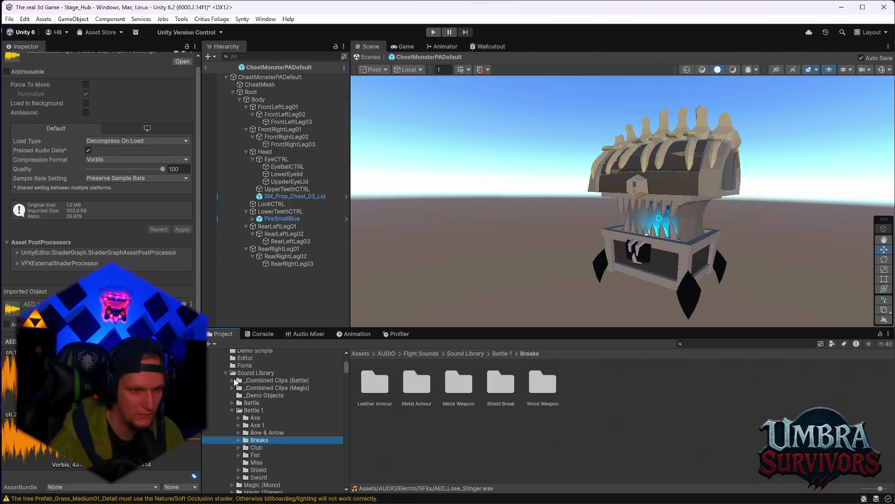
{"action": "scroll", "coordinate": [235, 382], "scroll_direction": "up", "scroll_amount": 4}
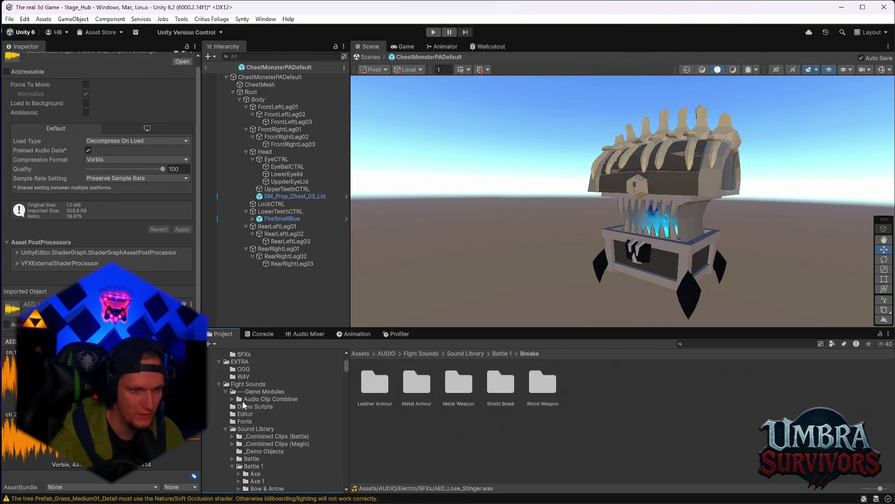
{"action": "left_click", "coordinate": [237, 402]}
- Browse the EXTRA, WAV, OGG, Electro SFXs and Electro Music audio folders
{"action": "left_click", "coordinate": [233, 400]}
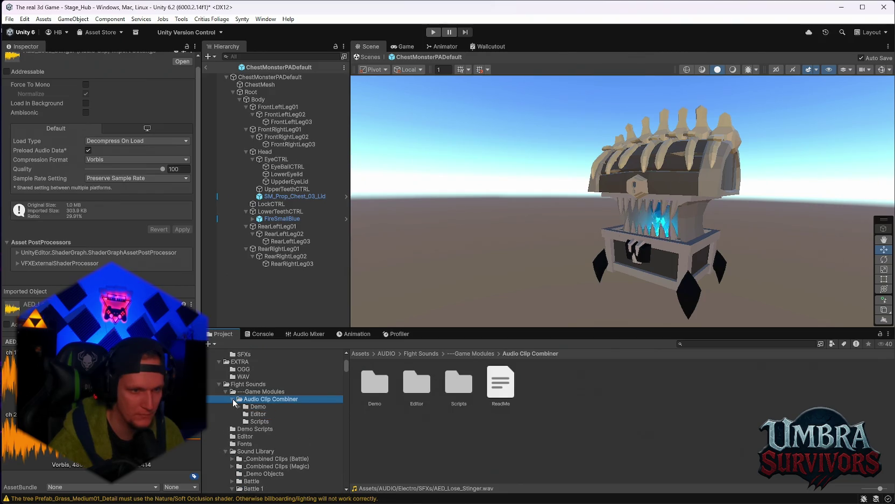
{"action": "left_click", "coordinate": [233, 400]}
{"action": "scroll", "coordinate": [238, 405], "scroll_direction": "up", "scroll_amount": 4}
{"action": "left_click", "coordinate": [243, 432]}
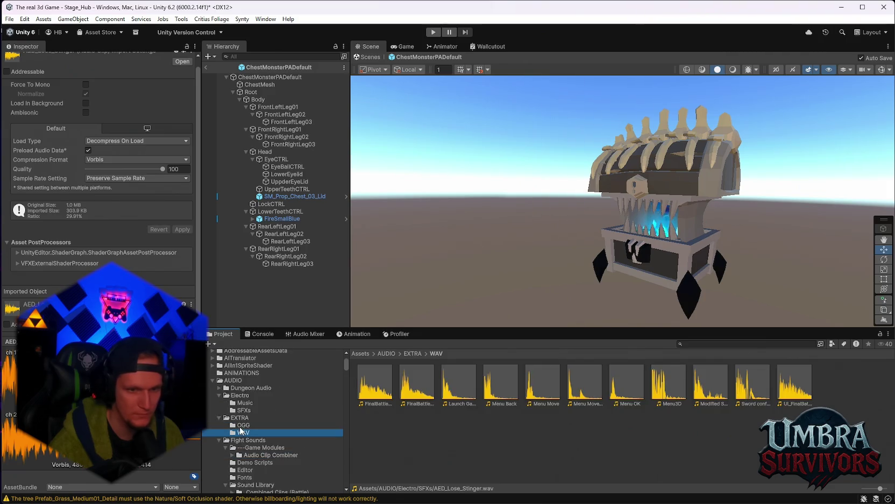
{"action": "left_click", "coordinate": [241, 417]}
{"action": "left_click", "coordinate": [244, 425]}
{"action": "left_click", "coordinate": [244, 410]}
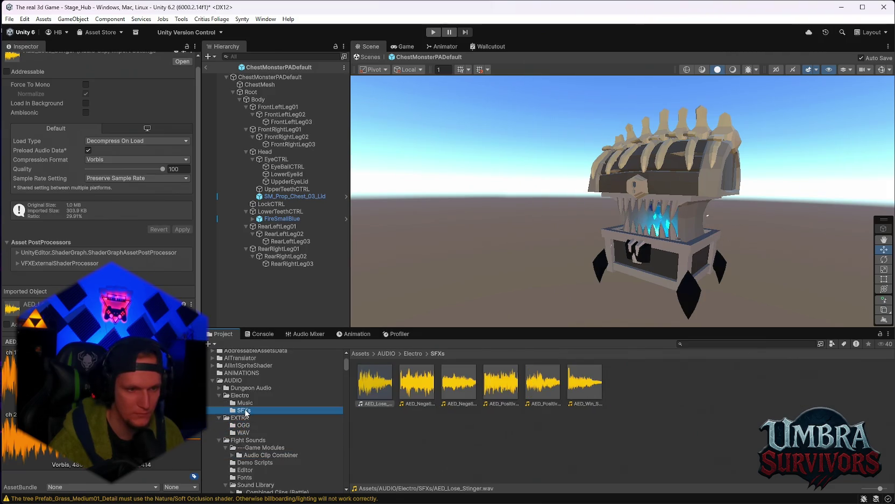
{"action": "left_click", "coordinate": [245, 402]}
- Open Dungeon Audio's FX Voices folder and play the Male Voice A 5 clip
{"action": "left_click", "coordinate": [244, 388]}
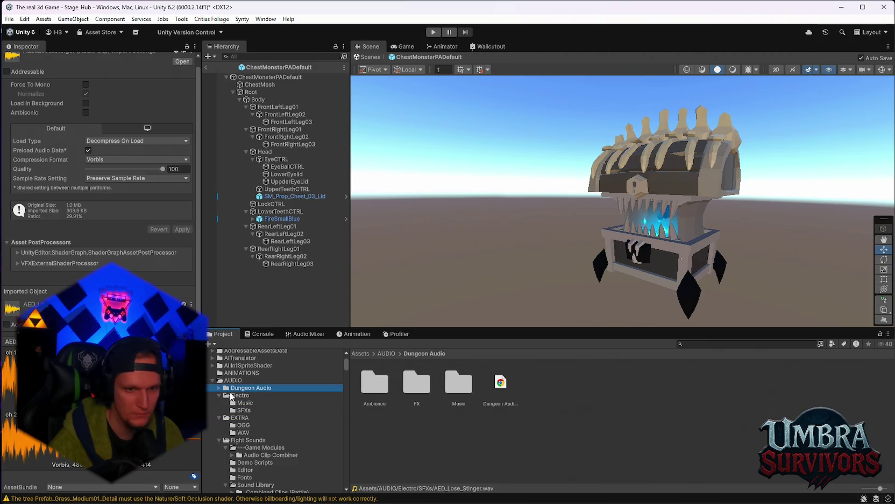
{"action": "left_click", "coordinate": [219, 388]}
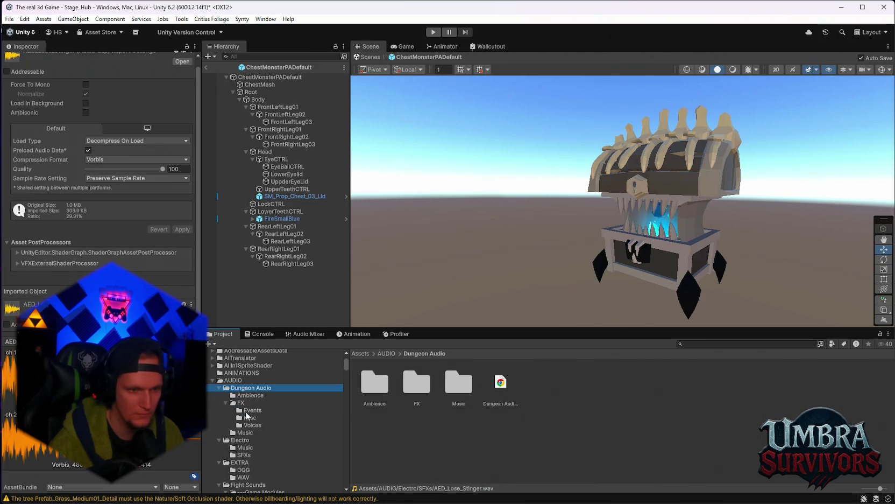
{"action": "left_click", "coordinate": [253, 425]}
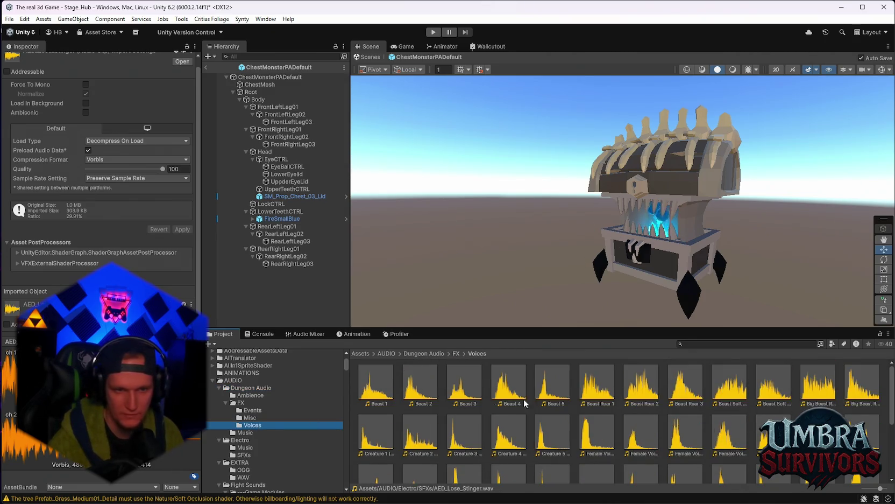
{"action": "scroll", "coordinate": [861, 399], "scroll_direction": "down", "scroll_amount": 3}
{"action": "double_click", "coordinate": [862, 396]}
- Preview Spirit 3, Spirit 5 and Creature 2 (insect), then close the media player
{"action": "scroll", "coordinate": [867, 396], "scroll_direction": "down", "scroll_amount": 1}
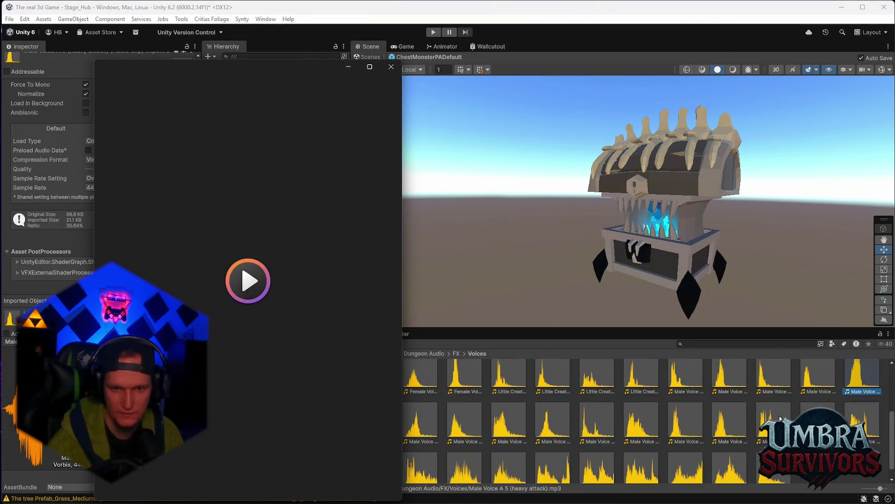
{"action": "scroll", "coordinate": [699, 425], "scroll_direction": "down", "scroll_amount": 1}
{"action": "left_click", "coordinate": [553, 455]}
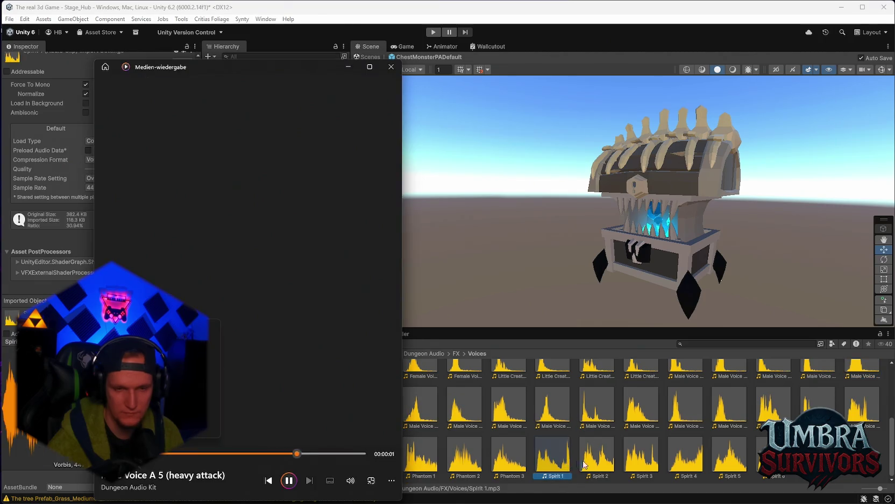
{"action": "double_click", "coordinate": [655, 458]}
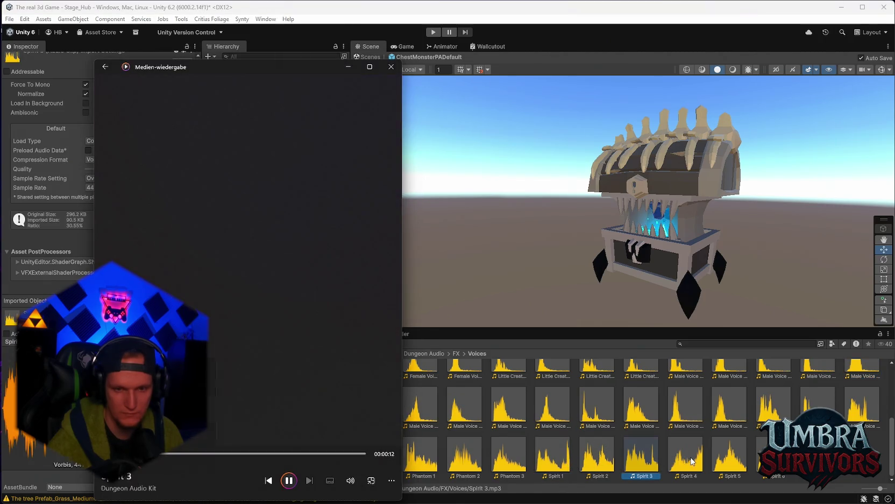
{"action": "left_click", "coordinate": [774, 458]}
{"action": "left_click", "coordinate": [739, 461]}
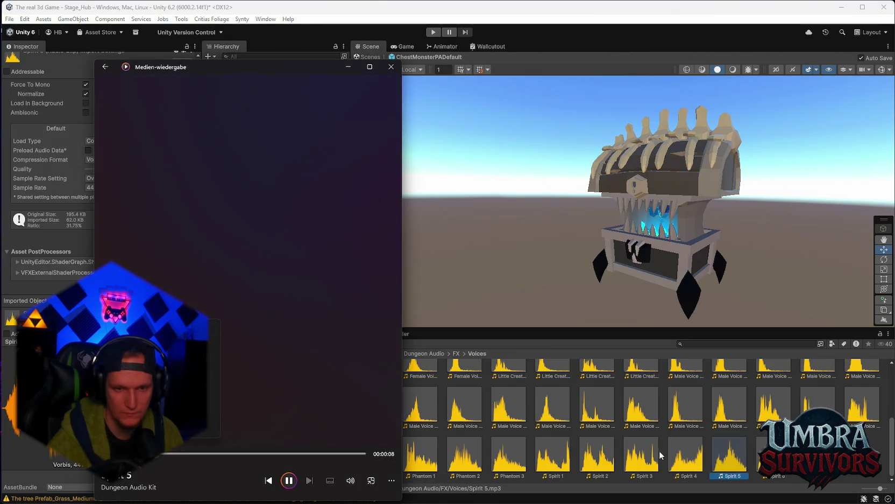
{"action": "scroll", "coordinate": [566, 437], "scroll_direction": "up", "scroll_amount": 1}
{"action": "left_click", "coordinate": [641, 473]}
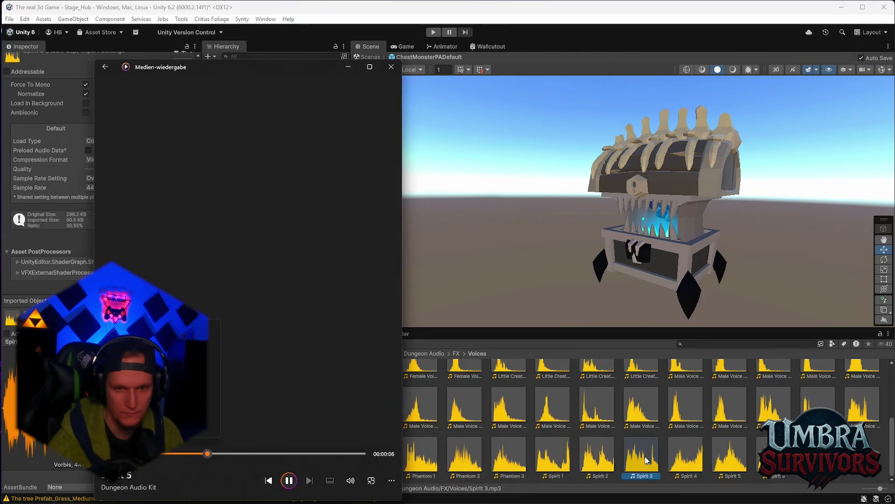
{"action": "scroll", "coordinate": [572, 438], "scroll_direction": "up", "scroll_amount": 1}
{"action": "scroll", "coordinate": [571, 442], "scroll_direction": "up", "scroll_amount": 1}
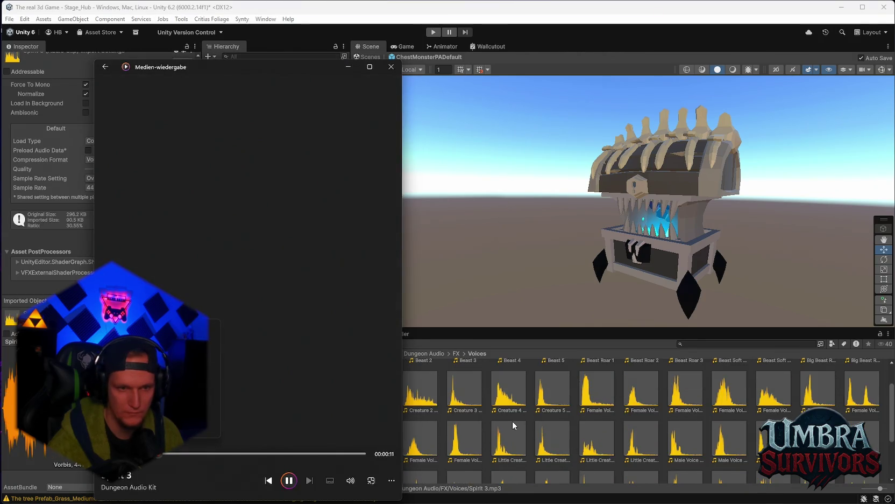
{"action": "double_click", "coordinate": [423, 383]}
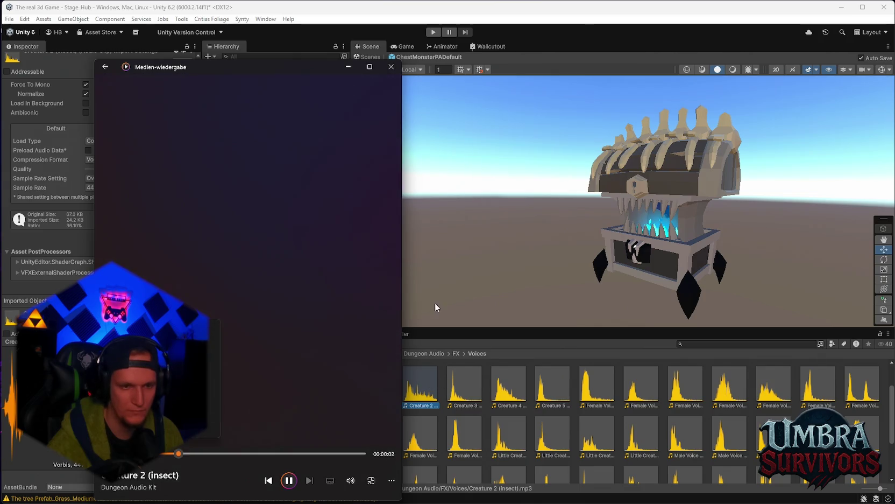
{"action": "left_click", "coordinate": [392, 66]}
- Audition the Beast Roar 1-3, Soft Roar 1-2, Big Beast Roar 1-2 and Beast 1-5 clips
{"action": "scroll", "coordinate": [390, 392], "scroll_direction": "down", "scroll_amount": 1}
{"action": "scroll", "coordinate": [435, 427], "scroll_direction": "up", "scroll_amount": 1}
{"action": "double_click", "coordinate": [600, 380]}
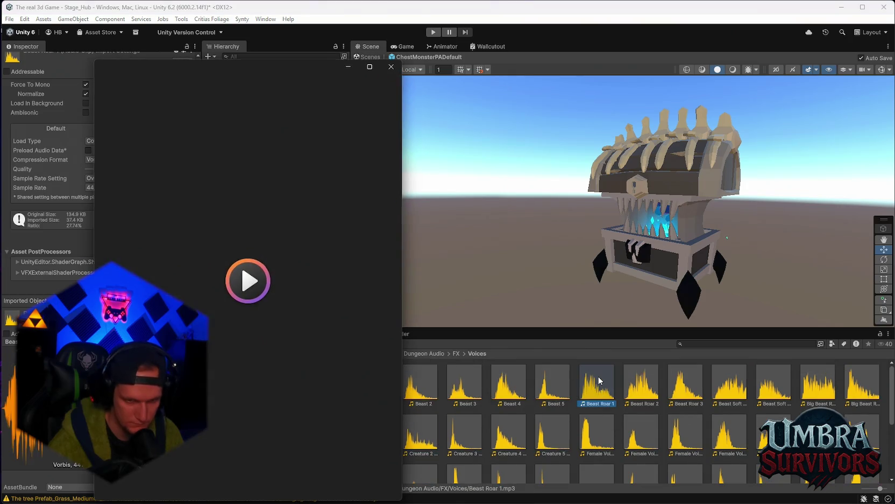
{"action": "double_click", "coordinate": [650, 383]}
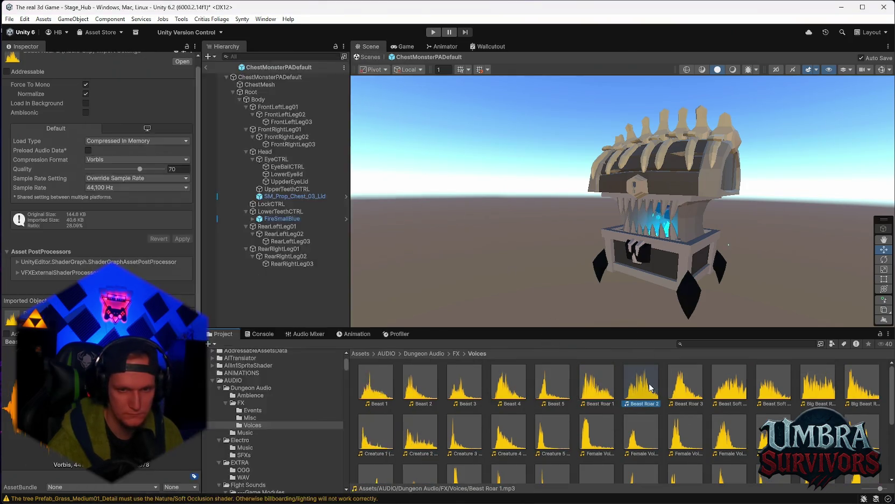
{"action": "double_click", "coordinate": [685, 384]}
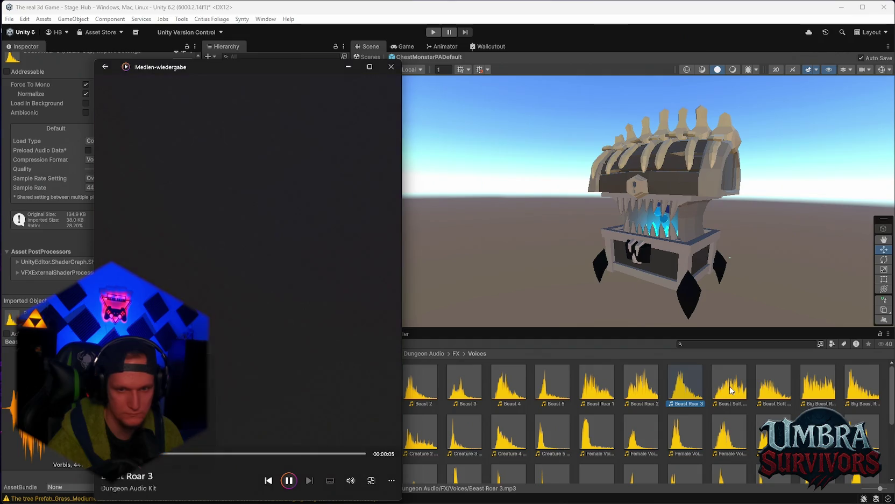
{"action": "double_click", "coordinate": [731, 387]}
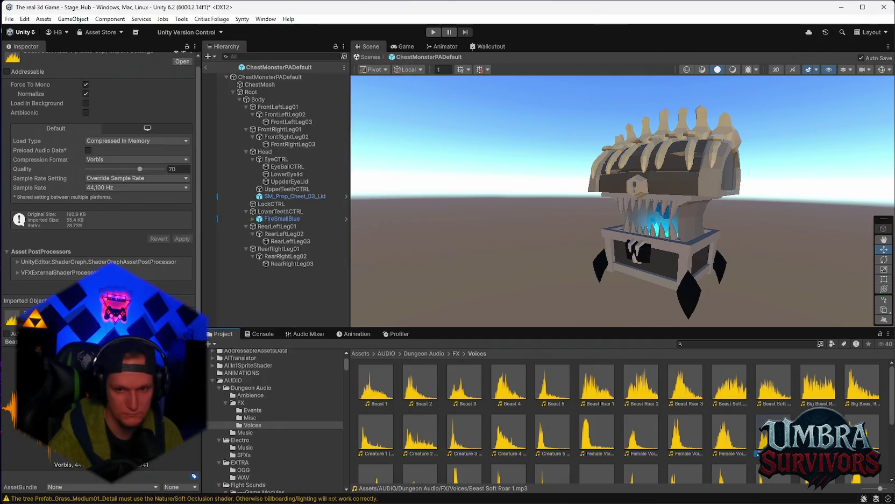
{"action": "double_click", "coordinate": [789, 393]}
{"action": "double_click", "coordinate": [823, 396]}
{"action": "double_click", "coordinate": [867, 391]}
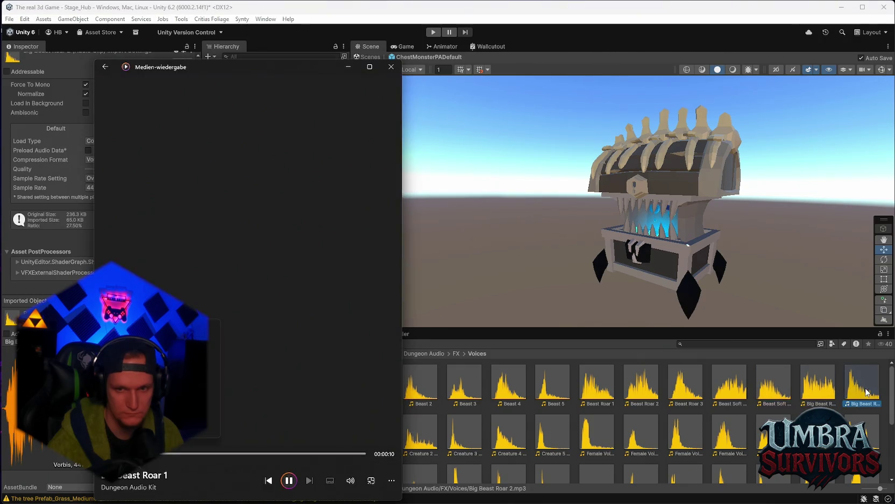
{"action": "double_click", "coordinate": [546, 392]}
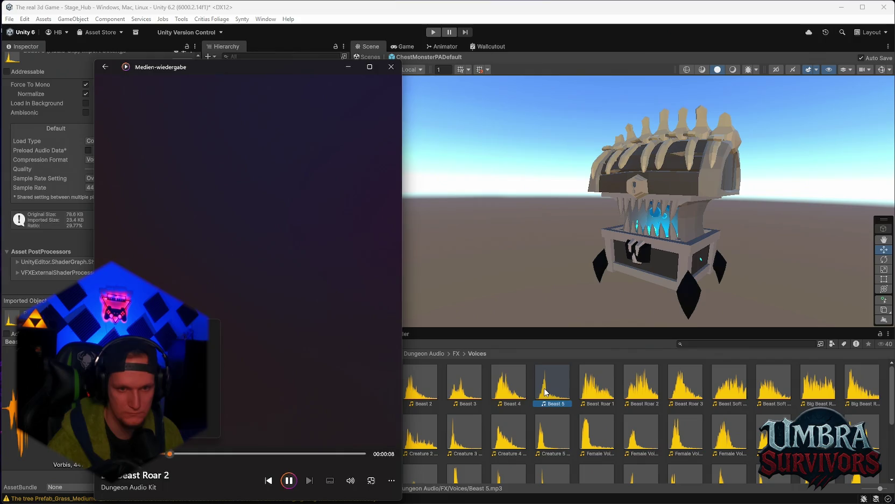
{"action": "double_click", "coordinate": [516, 385]}
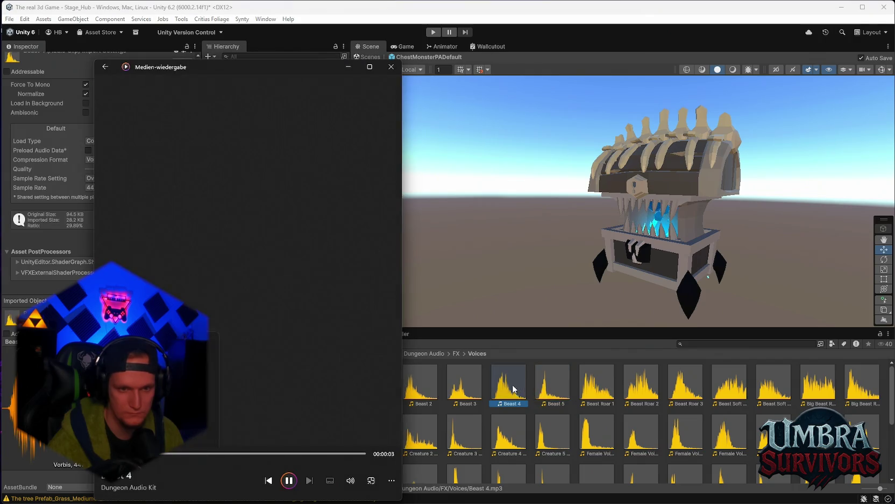
{"action": "double_click", "coordinate": [469, 389]}
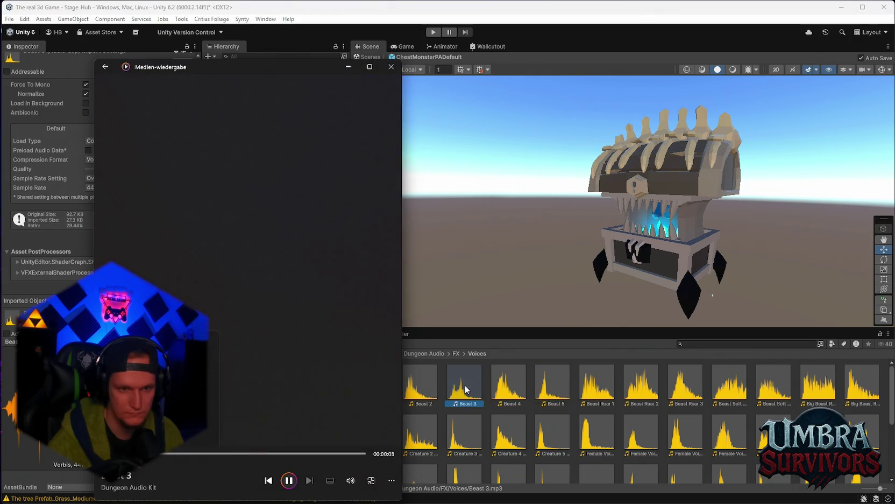
{"action": "double_click", "coordinate": [423, 384]}
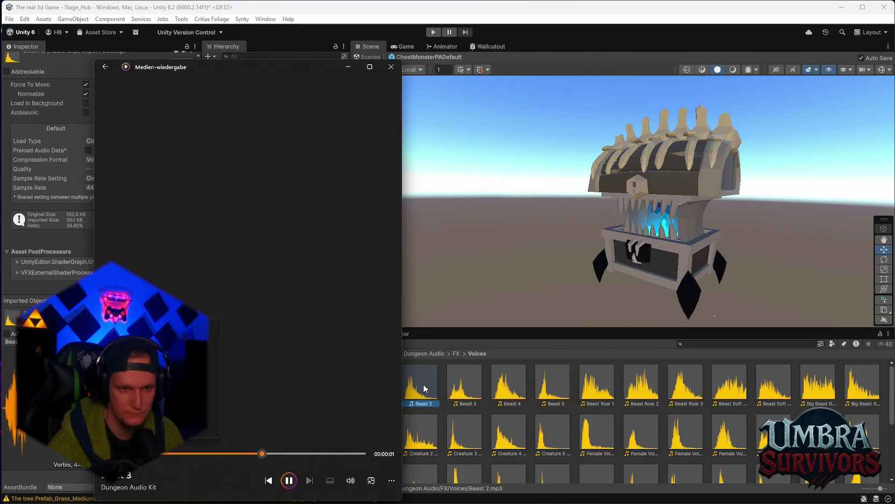
{"action": "left_click_drag", "start_coordinate": [299, 69], "coordinate": [215, 65]}
{"action": "double_click", "coordinate": [377, 385]}
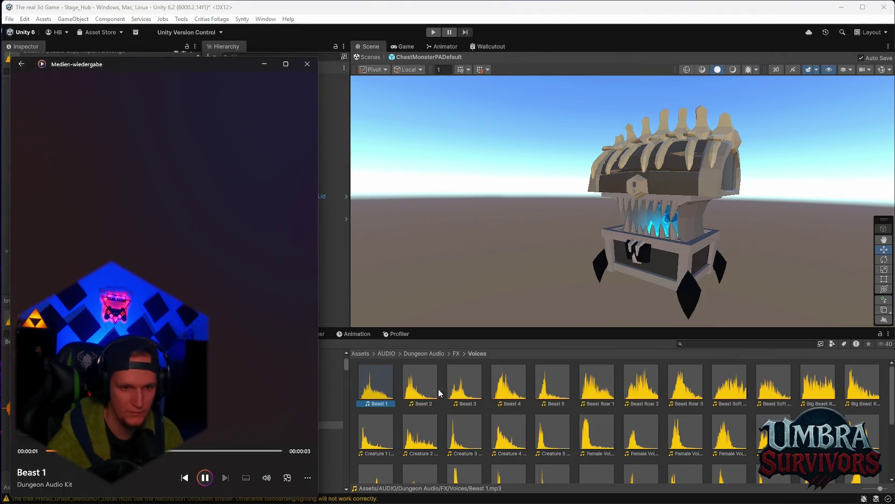
- Audition the Creature 1-5 clips and Female Voice 1
{"action": "scroll", "coordinate": [522, 411], "scroll_direction": "down", "scroll_amount": 1}
{"action": "double_click", "coordinate": [471, 405]}
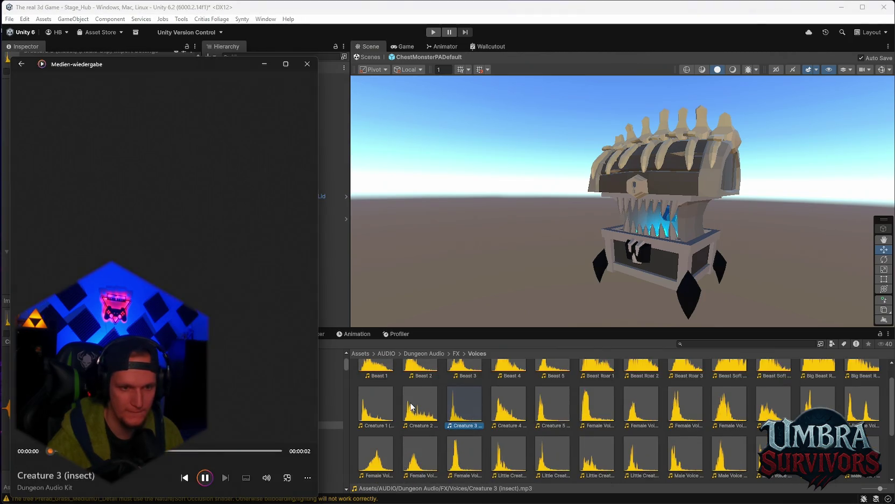
{"action": "double_click", "coordinate": [379, 417]}
{"action": "double_click", "coordinate": [420, 411]}
{"action": "double_click", "coordinate": [461, 405]}
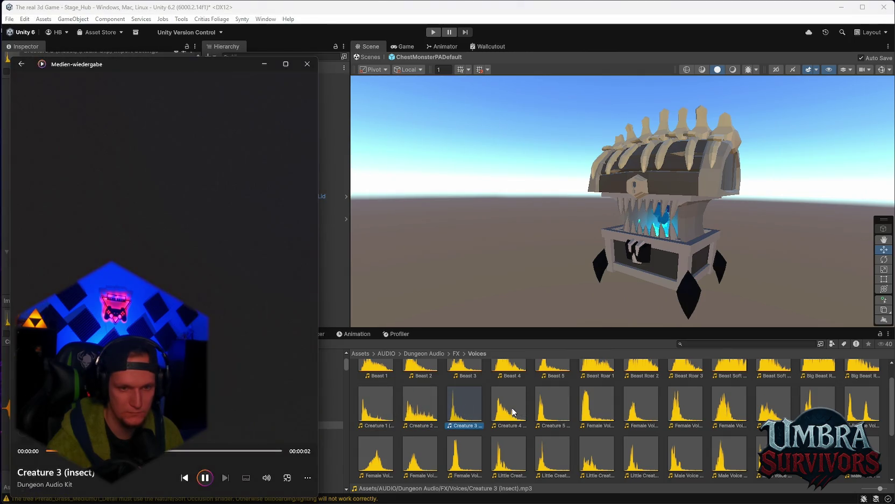
{"action": "double_click", "coordinate": [512, 407]}
{"action": "double_click", "coordinate": [554, 407]}
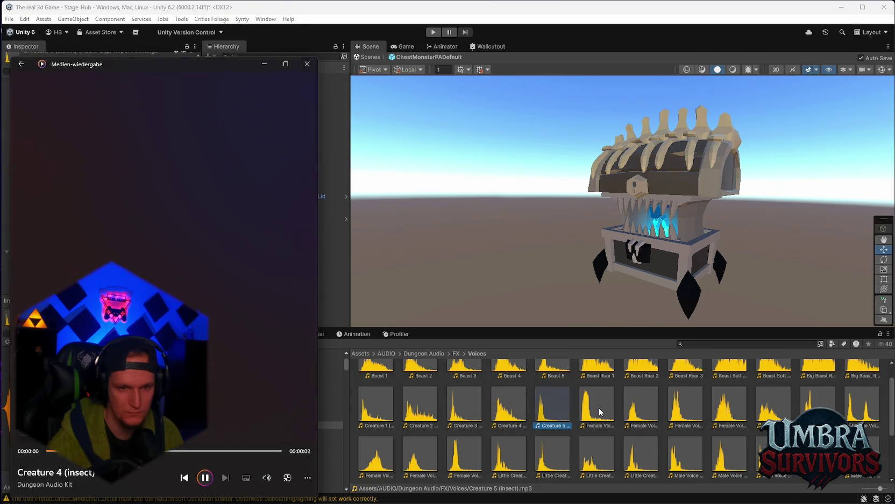
{"action": "double_click", "coordinate": [600, 403]}
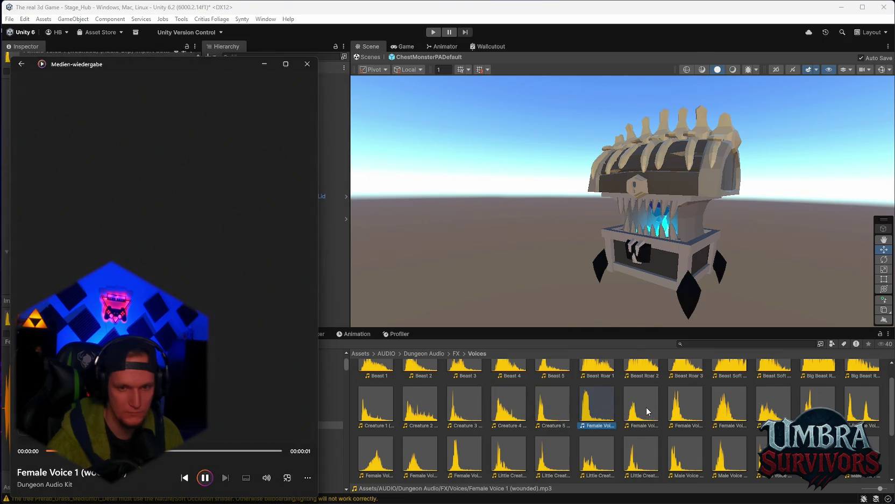
- Audition Phantom 1-3 and Spirit 1-6, then leave the media player
{"action": "scroll", "coordinate": [700, 416], "scroll_direction": "down", "scroll_amount": 1}
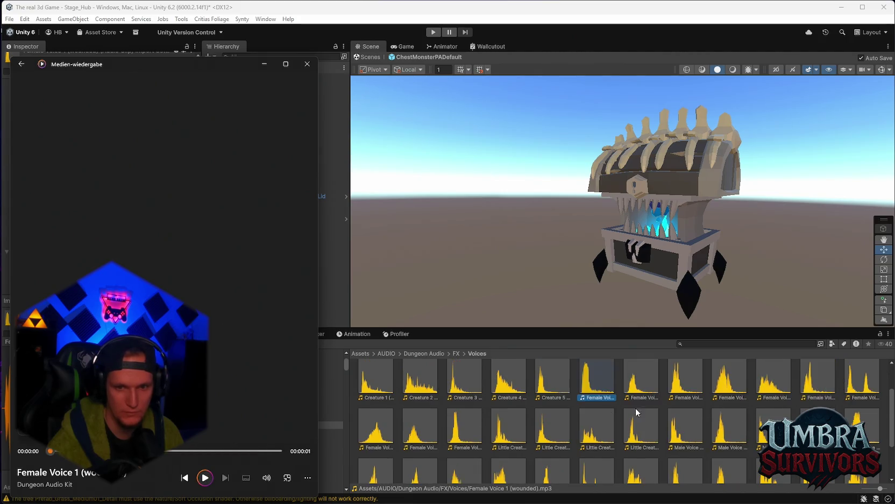
{"action": "scroll", "coordinate": [661, 409], "scroll_direction": "down", "scroll_amount": 2}
{"action": "scroll", "coordinate": [675, 427], "scroll_direction": "down", "scroll_amount": 1}
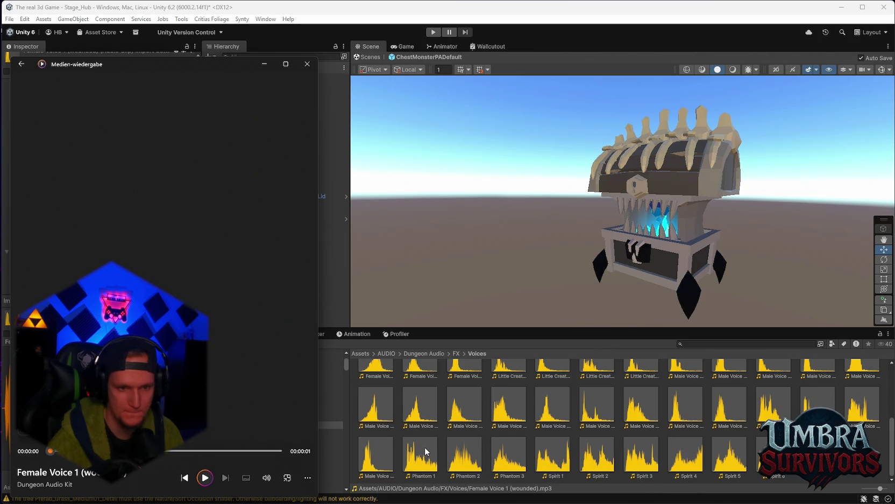
{"action": "double_click", "coordinate": [427, 452]}
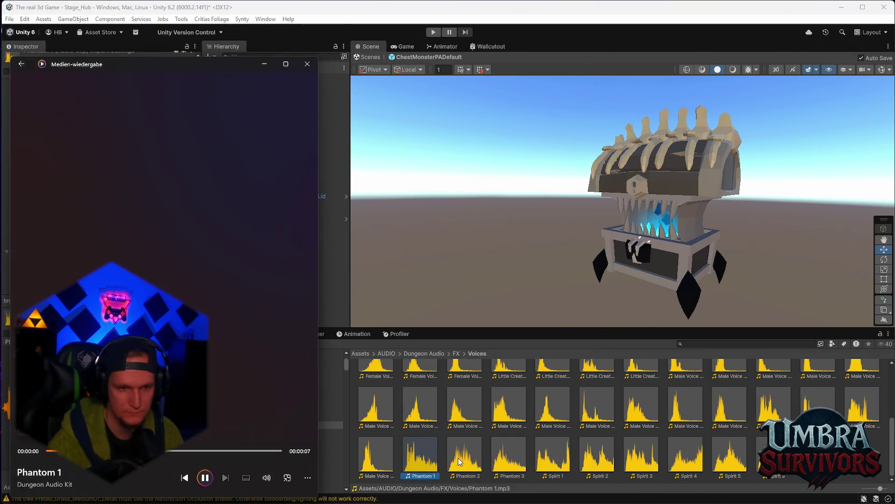
{"action": "double_click", "coordinate": [459, 461]}
{"action": "double_click", "coordinate": [519, 455]}
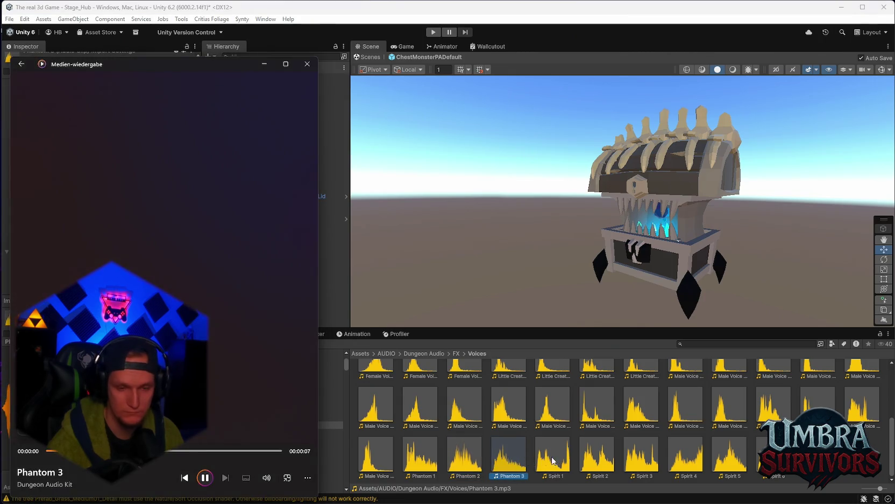
{"action": "double_click", "coordinate": [557, 455]}
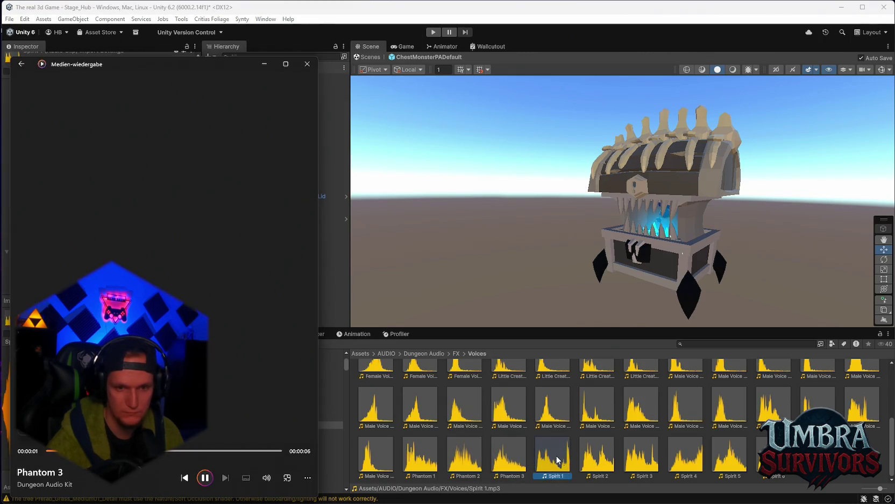
{"action": "double_click", "coordinate": [595, 461]}
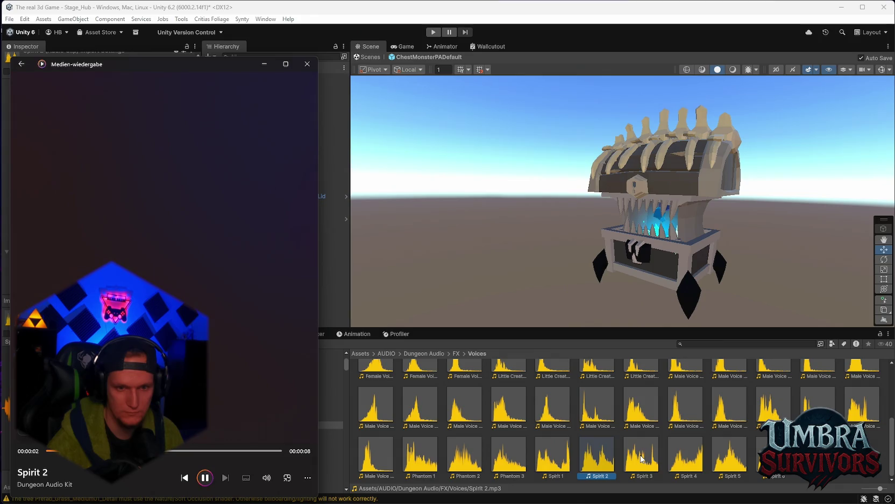
{"action": "double_click", "coordinate": [642, 459]}
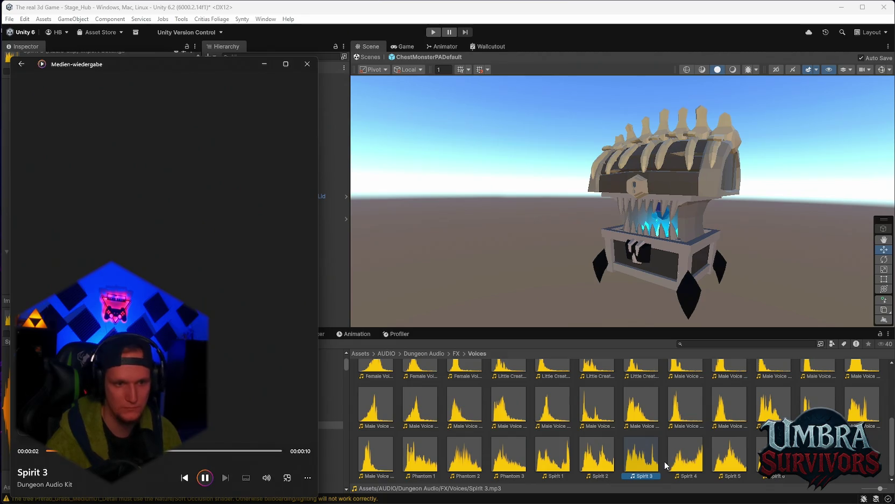
{"action": "left_click", "coordinate": [686, 457]}
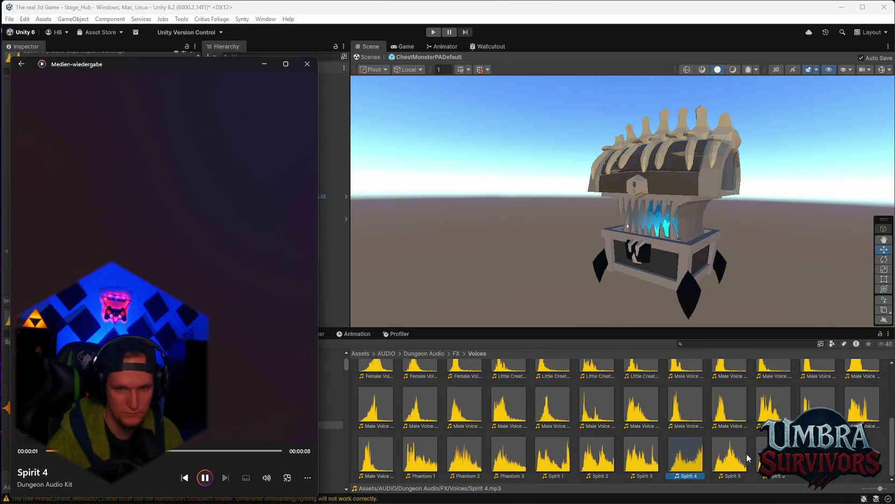
{"action": "left_click", "coordinate": [773, 458]}
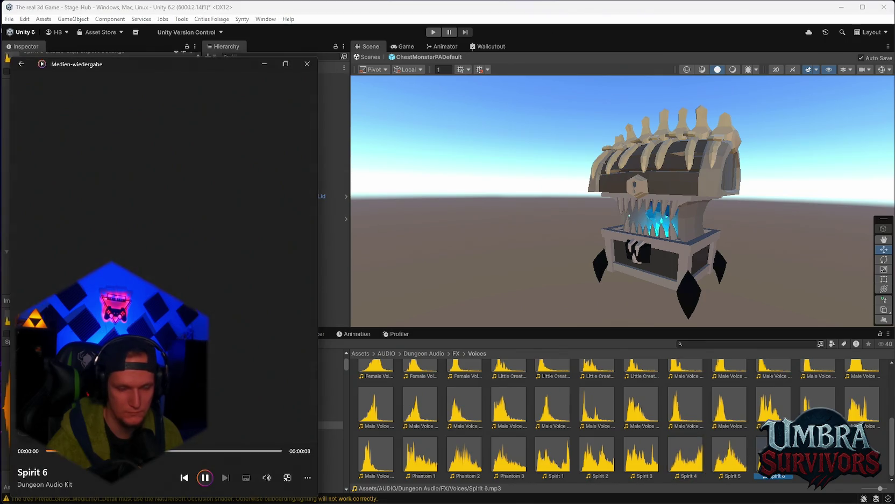
{"action": "key", "text": "alt+Tab"}
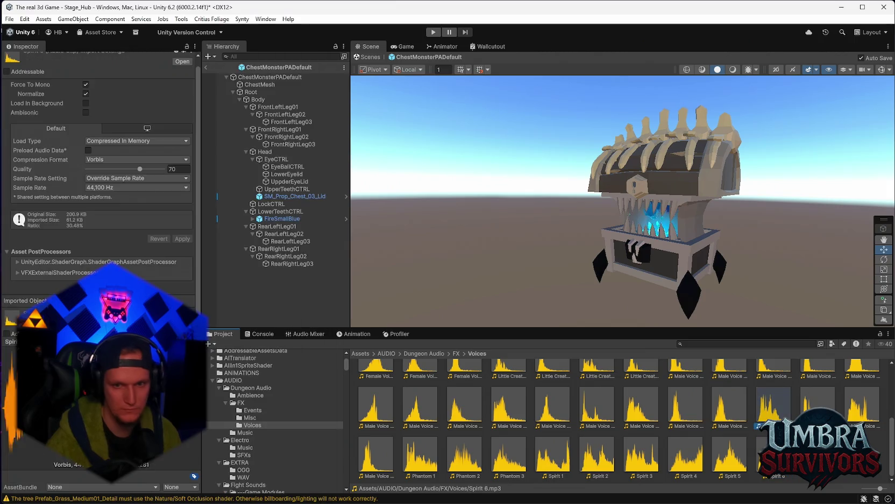
- Search the project for 'maze' and select the Maze Warden prefab
{"action": "left_click", "coordinate": [735, 343]}
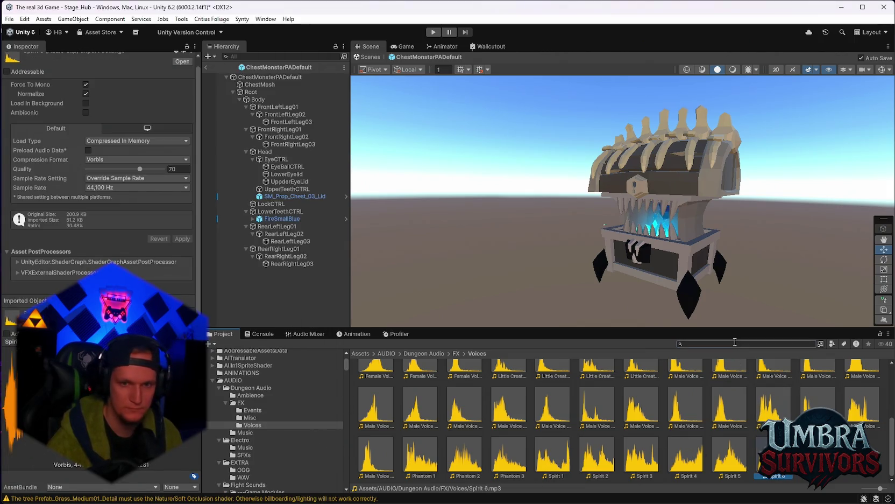
{"action": "type", "text": "maze"}
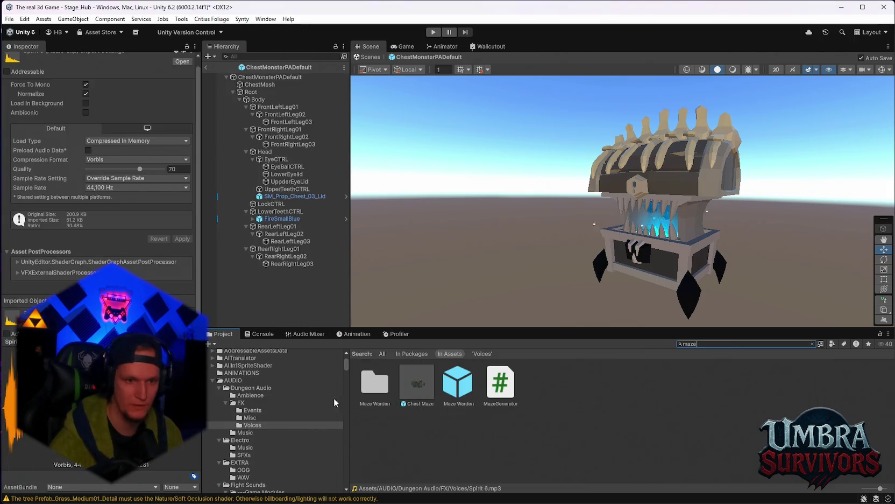
{"action": "double_click", "coordinate": [466, 386]}
{"action": "scroll", "coordinate": [99, 162], "scroll_direction": "down", "scroll_amount": 5}
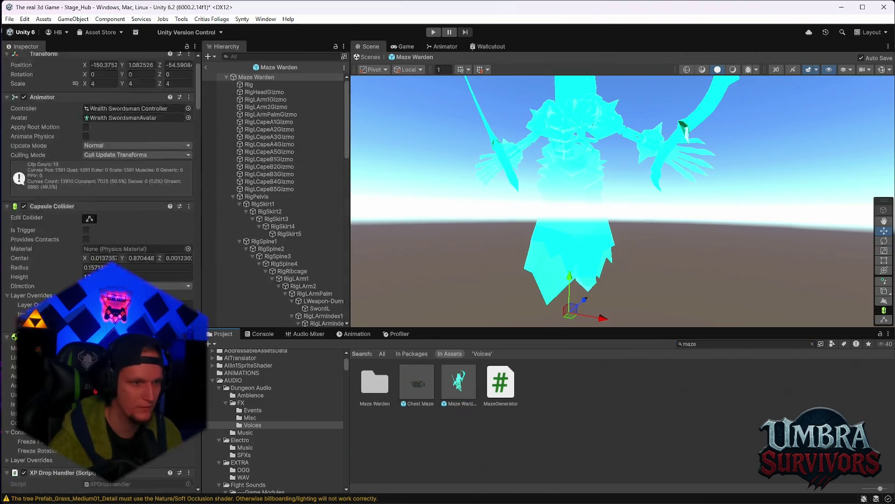
{"action": "double_click", "coordinate": [383, 391]}
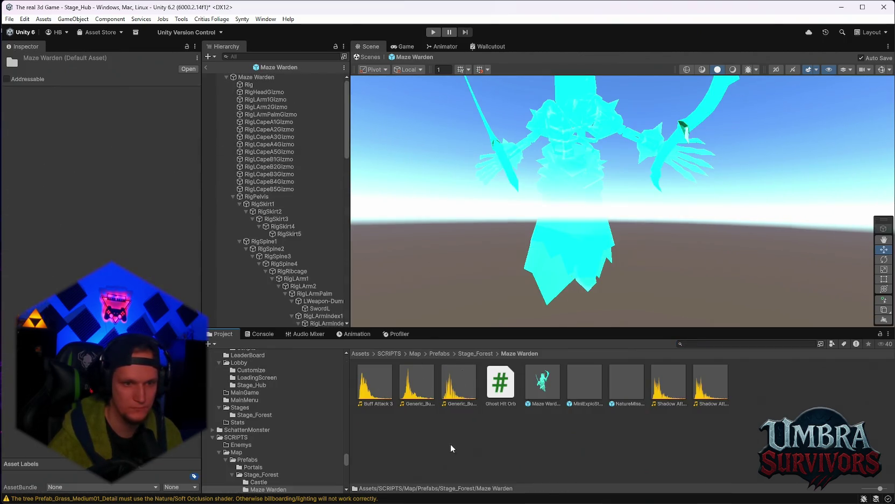
{"action": "left_click", "coordinate": [547, 395]}
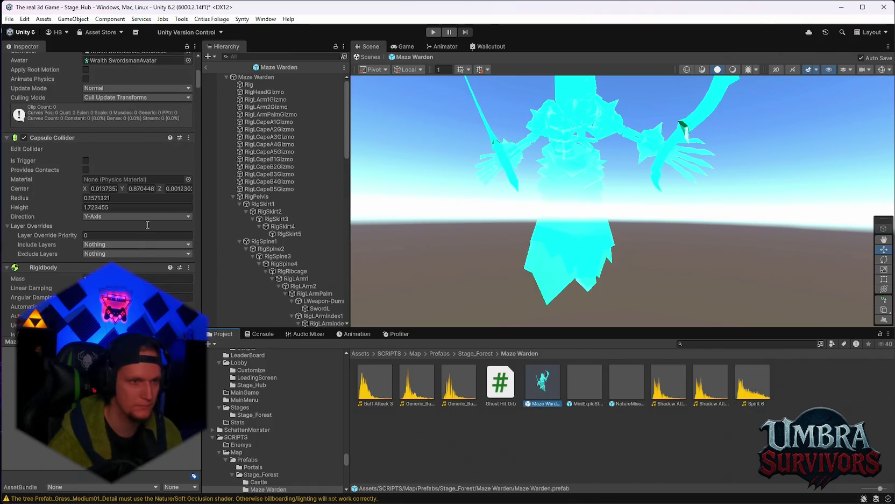
- Add an Audio Source using Spirit 6, output to SFX, volume 0.5
{"action": "scroll", "coordinate": [198, 79], "scroll_direction": "down", "scroll_amount": 15}
{"action": "left_click", "coordinate": [99, 473]}
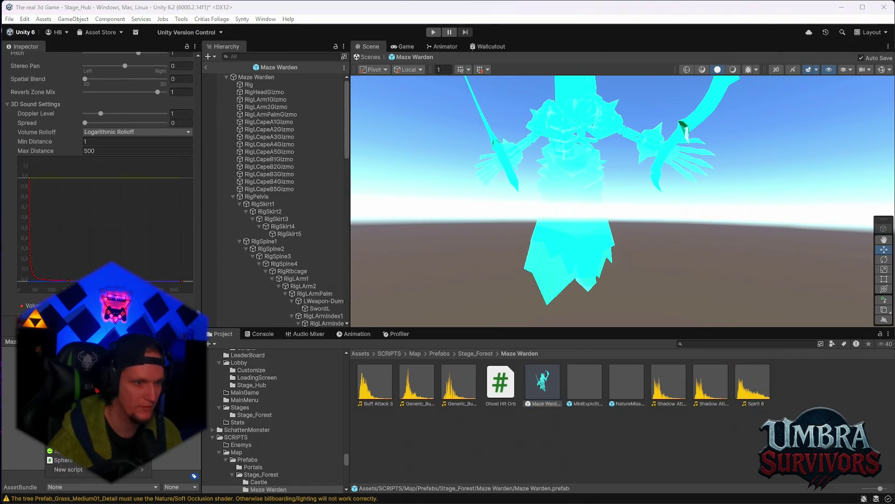
{"action": "type", "text": "audio"}
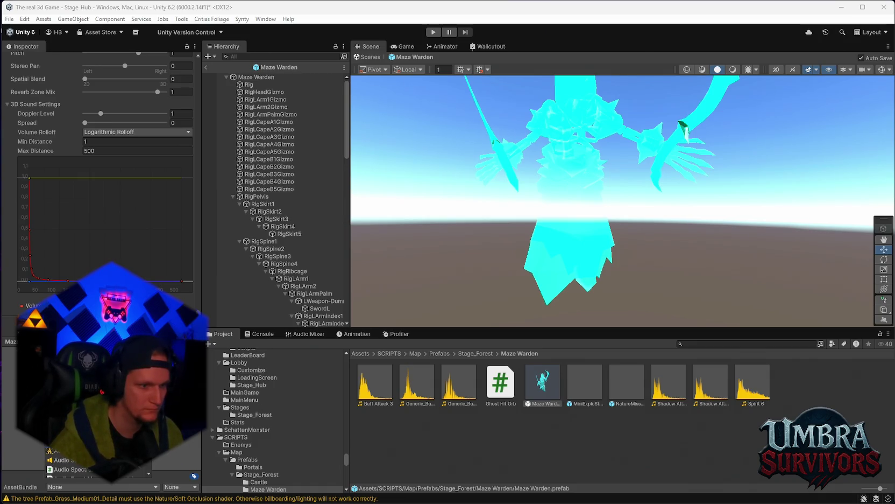
{"action": "left_click", "coordinate": [64, 460]}
{"action": "mouse_move", "coordinate": [748, 390]}
{"action": "left_mouse_down"}
{"action": "mouse_move", "coordinate": [726, 396]}
{"action": "mouse_move", "coordinate": [100, 156]}
{"action": "mouse_move", "coordinate": [108, 161]}
{"action": "left_mouse_up"}
{"action": "left_click", "coordinate": [188, 168]}
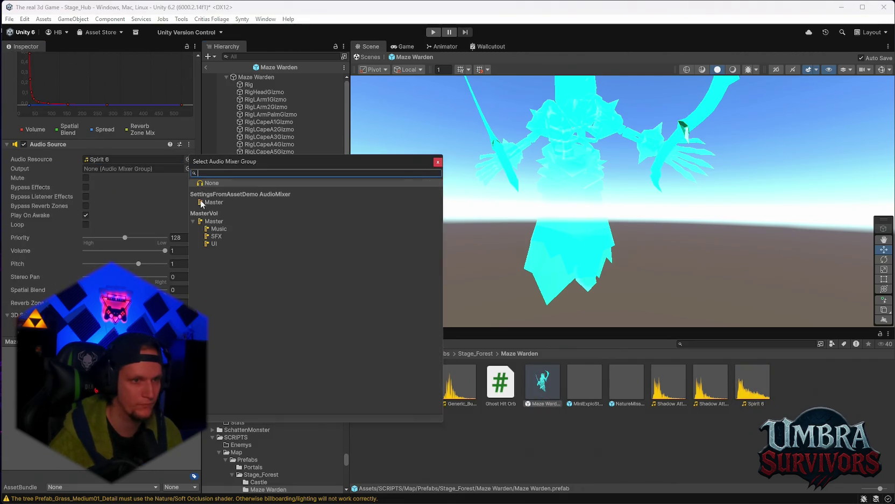
{"action": "double_click", "coordinate": [216, 245]}
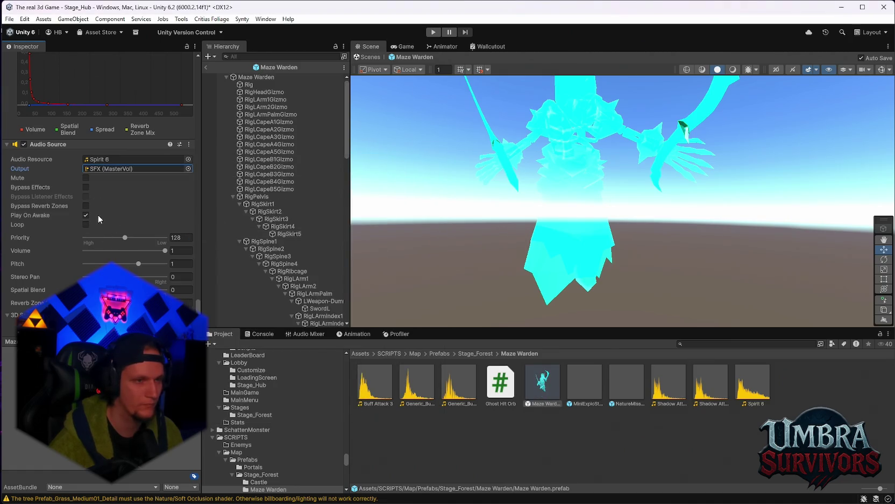
{"action": "left_click", "coordinate": [182, 251]}
{"action": "type", "text": "0.5"}
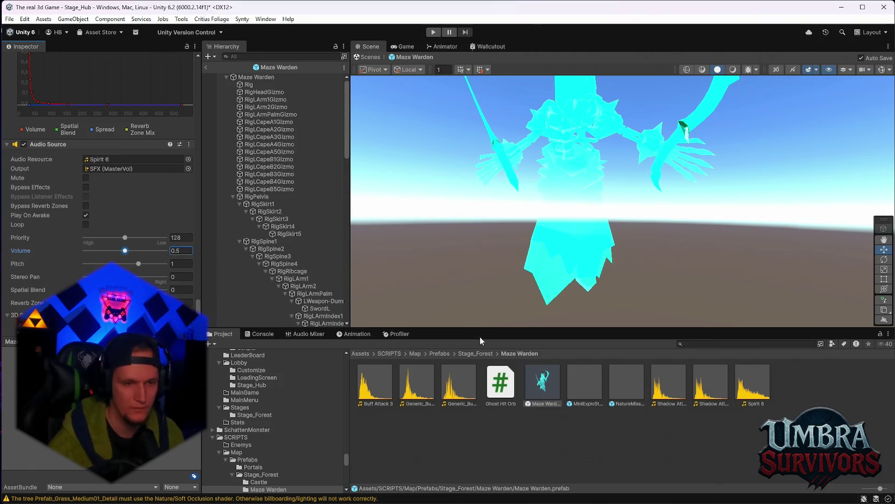
- Browse the OGG clip folders and open the Music audio folder
{"action": "scroll", "coordinate": [333, 430], "scroll_direction": "up", "scroll_amount": 5}
{"action": "left_click_drag", "start_coordinate": [346, 453], "coordinate": [344, 371]}
{"action": "scroll", "coordinate": [287, 380], "scroll_direction": "up", "scroll_amount": 2}
{"action": "left_click", "coordinate": [243, 422]}
{"action": "left_click", "coordinate": [247, 402]}
{"action": "left_click", "coordinate": [247, 422]}
{"action": "scroll", "coordinate": [263, 437], "scroll_direction": "up", "scroll_amount": 2}
{"action": "left_click", "coordinate": [253, 413]}
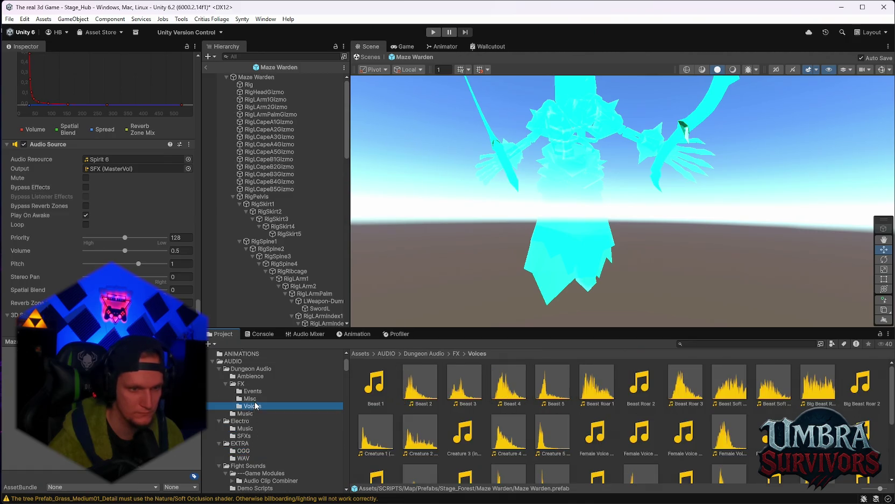
- Open FX Misc and preview Corf 1, Coins, Coins (bag), Door 1 metal close/open and Hammer 1
{"action": "left_click", "coordinate": [250, 399]}
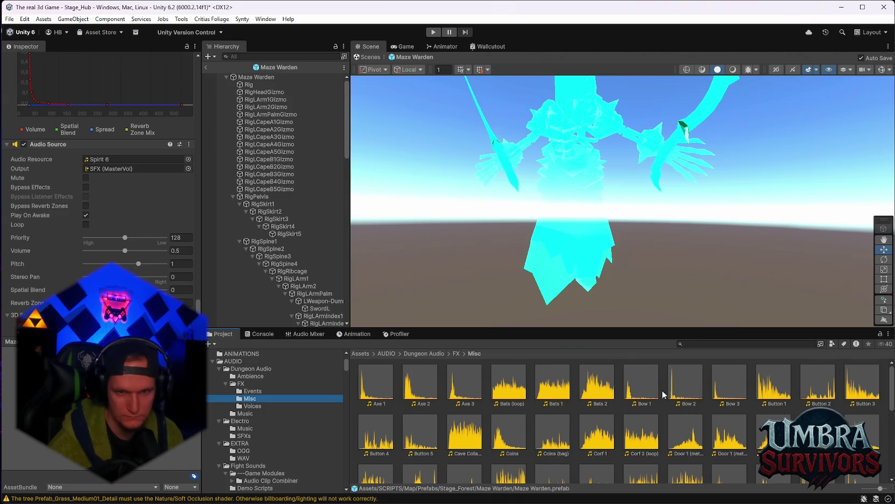
{"action": "scroll", "coordinate": [730, 401], "scroll_direction": "down", "scroll_amount": 1}
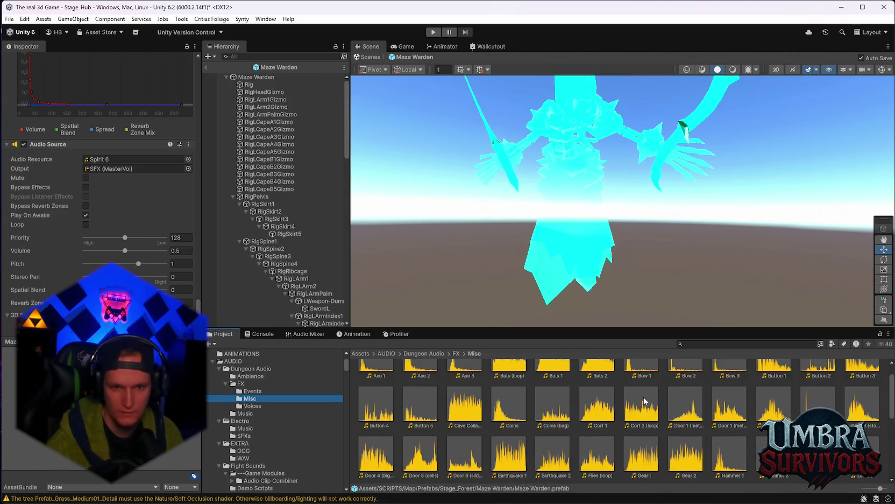
{"action": "double_click", "coordinate": [589, 404]}
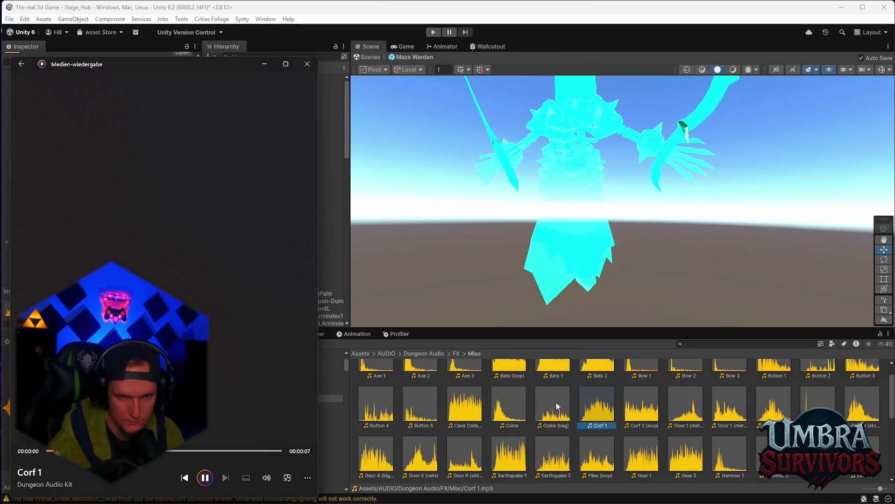
{"action": "double_click", "coordinate": [554, 409]}
{"action": "double_click", "coordinate": [508, 405]}
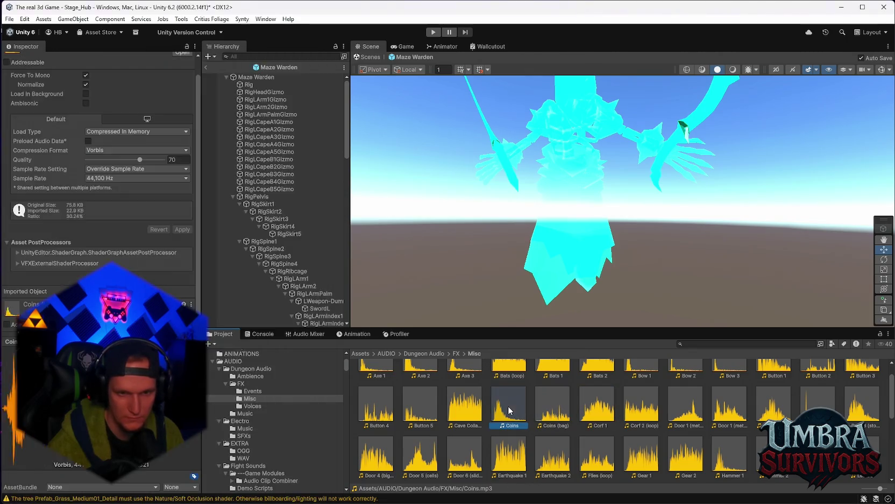
{"action": "double_click", "coordinate": [693, 411]}
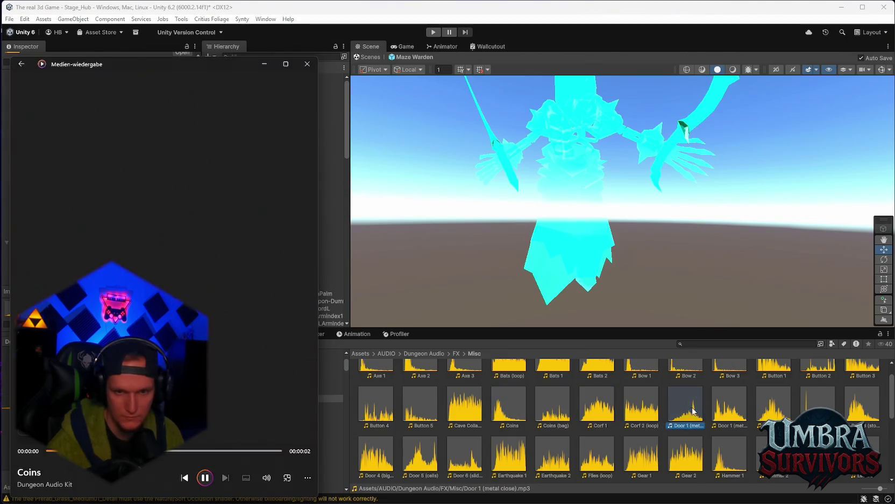
{"action": "double_click", "coordinate": [731, 407]}
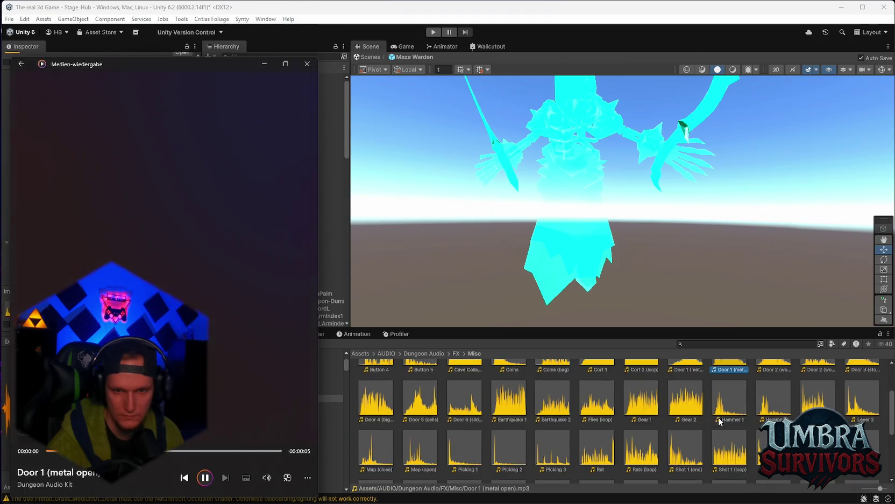
{"action": "double_click", "coordinate": [730, 456]}
- Preview the Step 2 (sand) and Torch 2 (loop) sounds
{"action": "scroll", "coordinate": [730, 457], "scroll_direction": "down", "scroll_amount": 3}
{"action": "scroll", "coordinate": [636, 424], "scroll_direction": "up", "scroll_amount": 1}
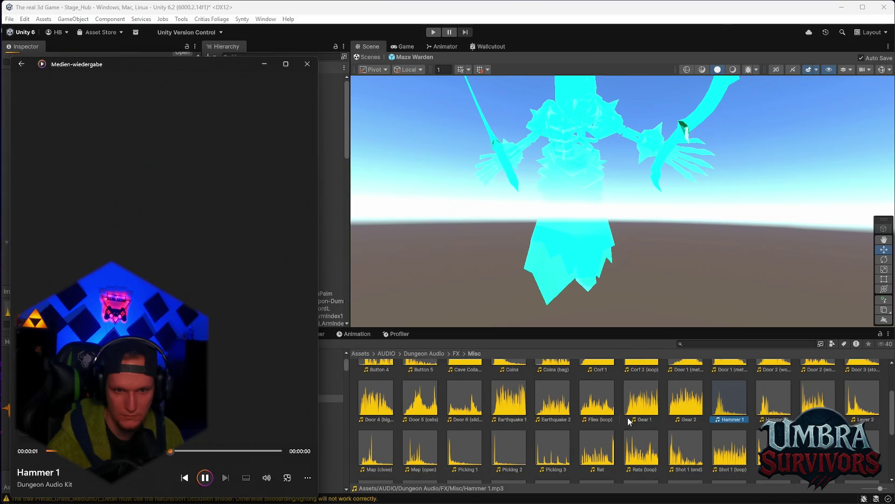
{"action": "left_click", "coordinate": [553, 448]}
{"action": "scroll", "coordinate": [538, 430], "scroll_direction": "down", "scroll_amount": 2}
{"action": "double_click", "coordinate": [466, 412]}
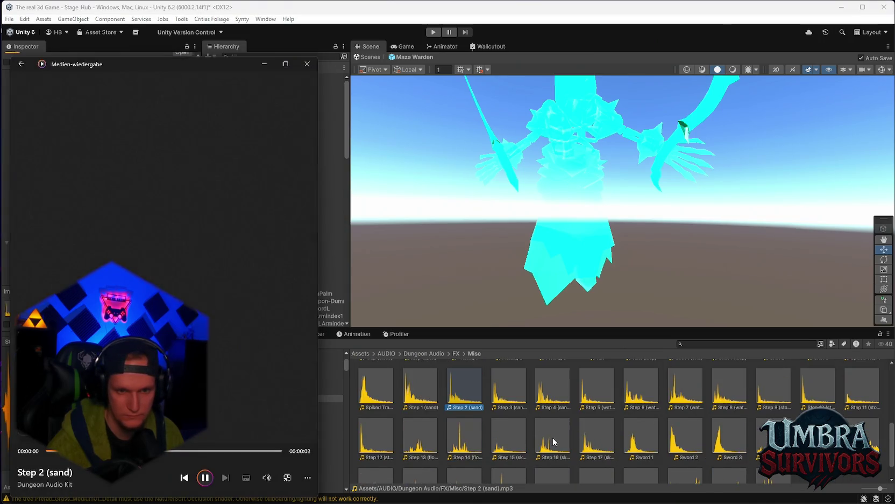
{"action": "scroll", "coordinate": [555, 439], "scroll_direction": "down", "scroll_amount": 1}
{"action": "double_click", "coordinate": [818, 401]}
- Preview Step 11 (stone), Door 2 (wood open) and Button 2 sounds
{"action": "scroll", "coordinate": [818, 409], "scroll_direction": "up", "scroll_amount": 1}
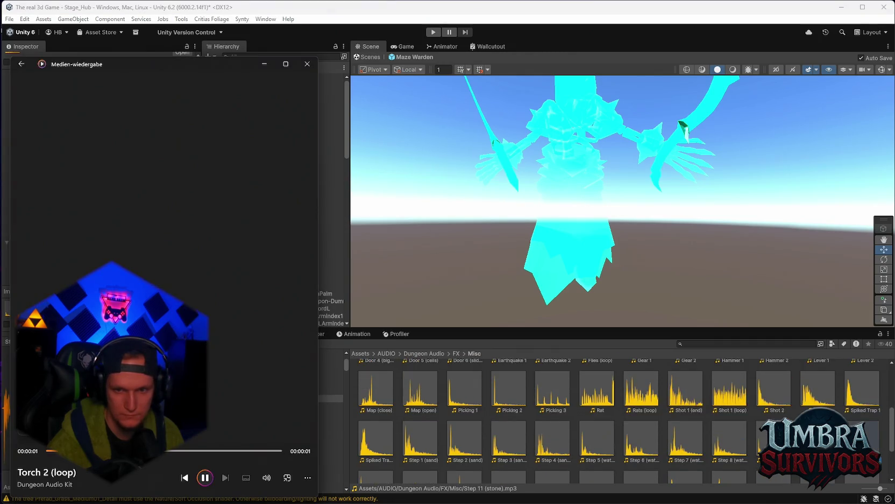
{"action": "double_click", "coordinate": [862, 382]}
{"action": "scroll", "coordinate": [618, 420], "scroll_direction": "up", "scroll_amount": 2}
{"action": "scroll", "coordinate": [862, 422], "scroll_direction": "down", "scroll_amount": 1}
{"action": "scroll", "coordinate": [862, 423], "scroll_direction": "up", "scroll_amount": 1}
{"action": "left_click", "coordinate": [862, 422]}
{"action": "scroll", "coordinate": [818, 398], "scroll_direction": "up", "scroll_amount": 1}
{"action": "double_click", "coordinate": [818, 398]}
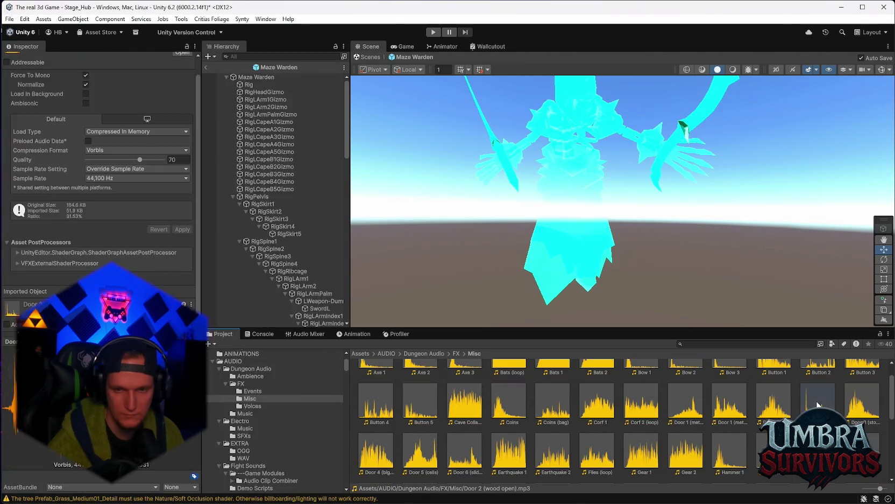
{"action": "scroll", "coordinate": [820, 394], "scroll_direction": "up", "scroll_amount": 1}
{"action": "double_click", "coordinate": [821, 394]}
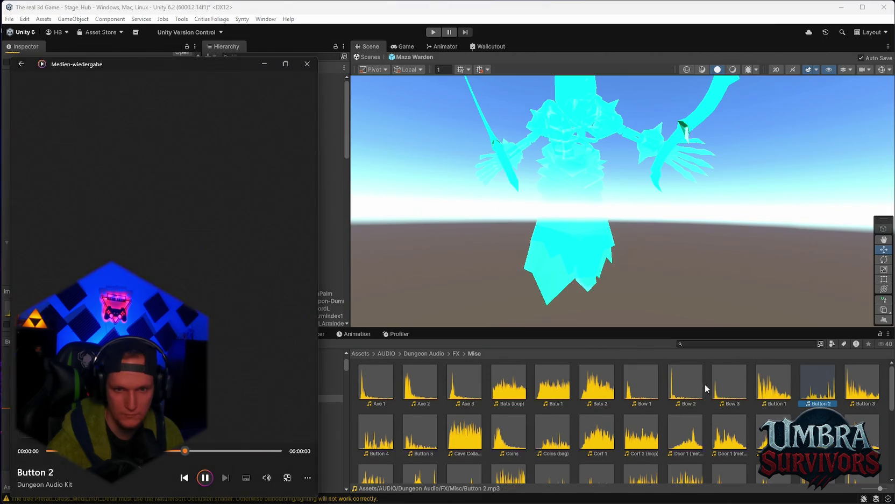
- Preview Bats 2, Bats (loop), Bats 1, Coins, Coins (bag) and the cave collapse sound
{"action": "double_click", "coordinate": [595, 388]}
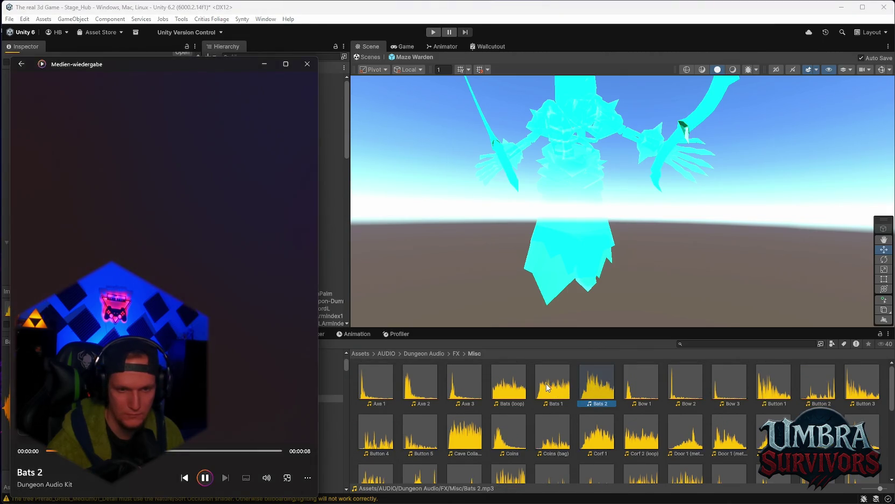
{"action": "double_click", "coordinate": [519, 385]}
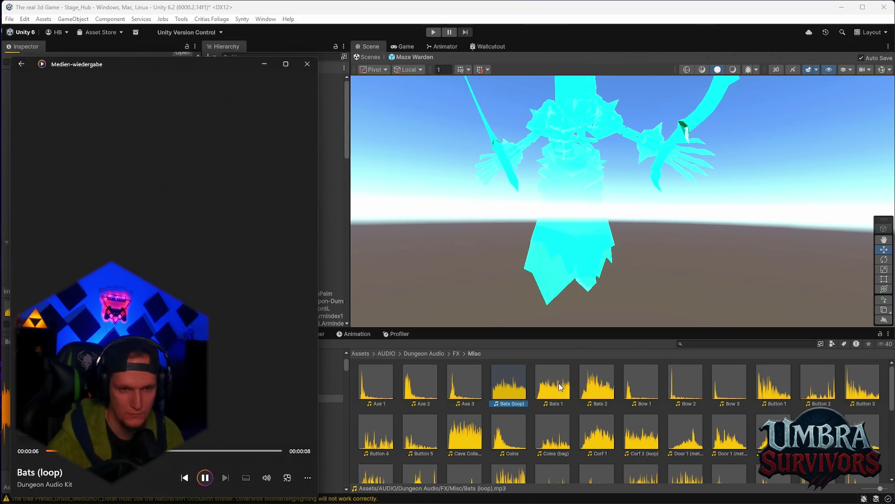
{"action": "double_click", "coordinate": [560, 383]}
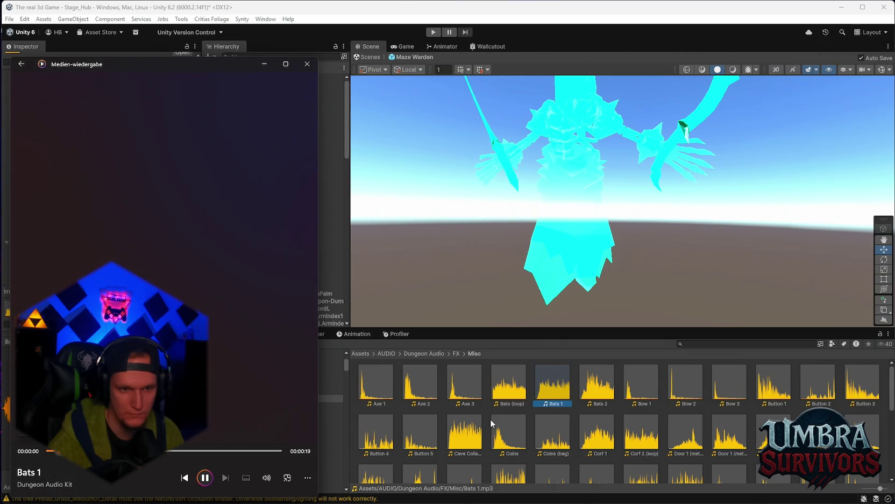
{"action": "scroll", "coordinate": [490, 418], "scroll_direction": "down", "scroll_amount": 1}
{"action": "double_click", "coordinate": [510, 402]}
{"action": "left_click", "coordinate": [554, 411]}
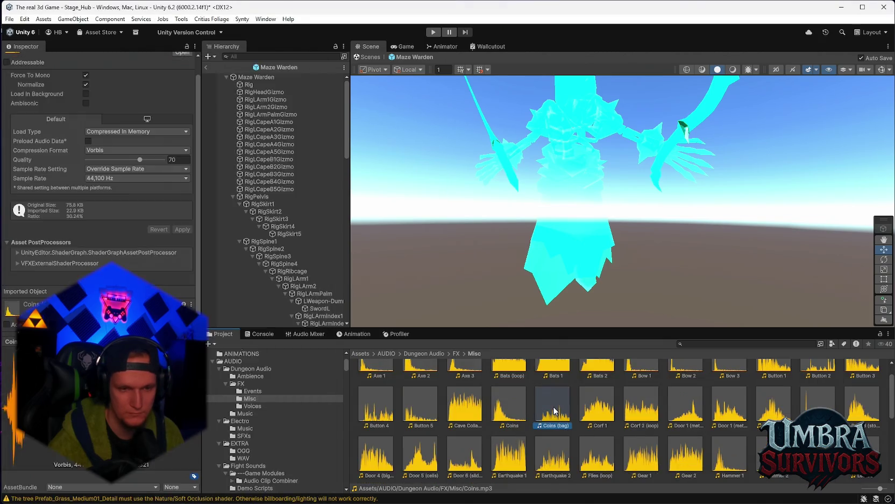
{"action": "double_click", "coordinate": [555, 409]}
{"action": "double_click", "coordinate": [461, 409]}
- Preview Button 5 and Button 4, then show the Dungeon Audio Music clips
{"action": "left_click", "coordinate": [423, 409]}
{"action": "double_click", "coordinate": [423, 409]}
{"action": "scroll", "coordinate": [429, 411], "scroll_direction": "down", "scroll_amount": 1}
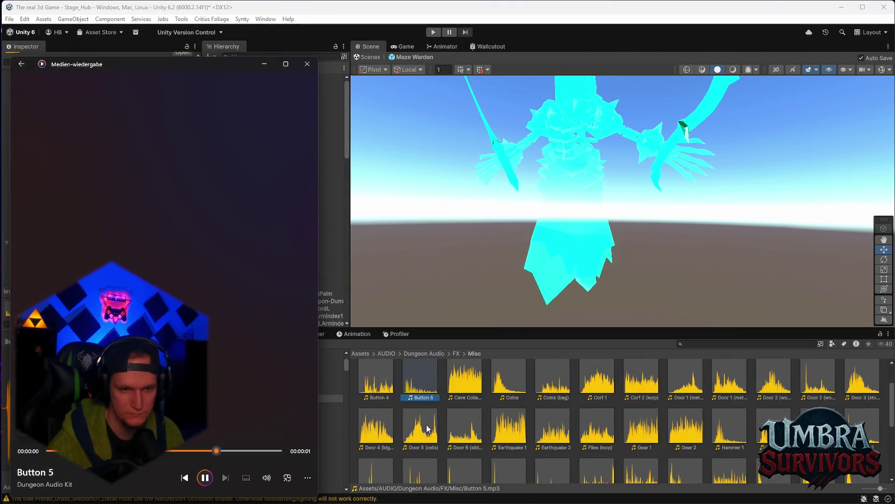
{"action": "scroll", "coordinate": [409, 414], "scroll_direction": "up", "scroll_amount": 1}
{"action": "left_click", "coordinate": [387, 396]}
{"action": "double_click", "coordinate": [387, 396]}
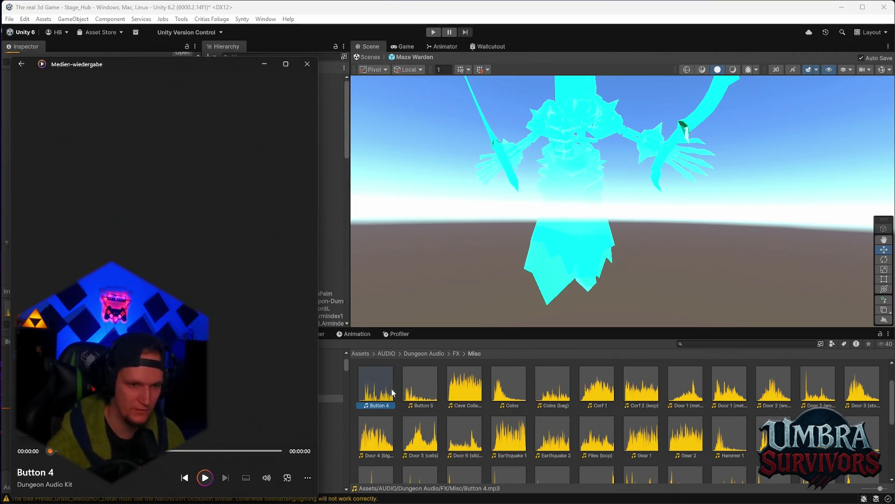
{"action": "double_click", "coordinate": [429, 392]}
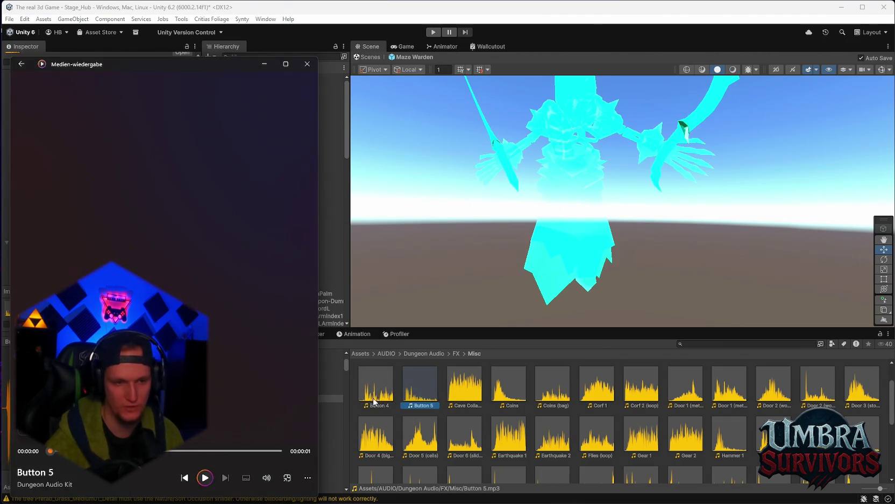
{"action": "left_click", "coordinate": [240, 421]}
{"action": "left_click", "coordinate": [256, 413]}
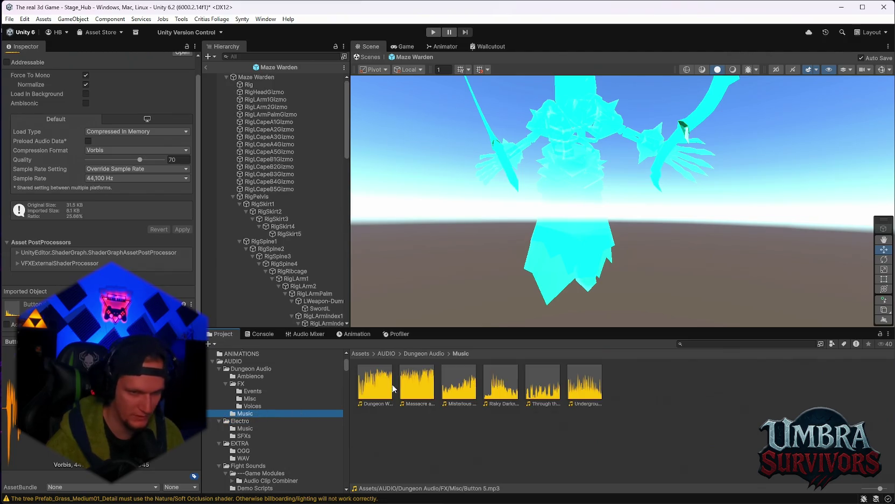
- Preview the Creature 2 and Creature 4 voices, then browse the Electro and Music folders back to Voices
{"action": "left_click", "coordinate": [261, 405]}
{"action": "double_click", "coordinate": [412, 437]}
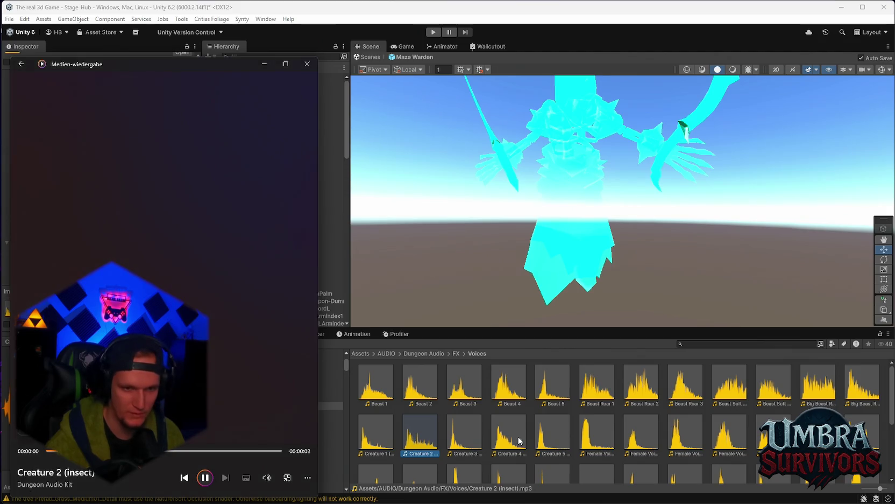
{"action": "double_click", "coordinate": [519, 440]}
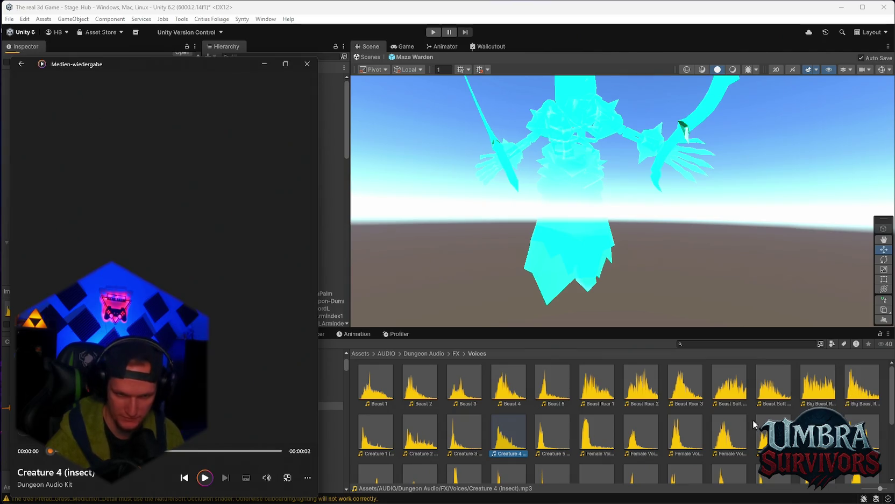
{"action": "left_click", "coordinate": [323, 434]}
{"action": "left_click", "coordinate": [245, 427]}
{"action": "left_click", "coordinate": [245, 413]}
{"action": "left_click", "coordinate": [250, 407]}
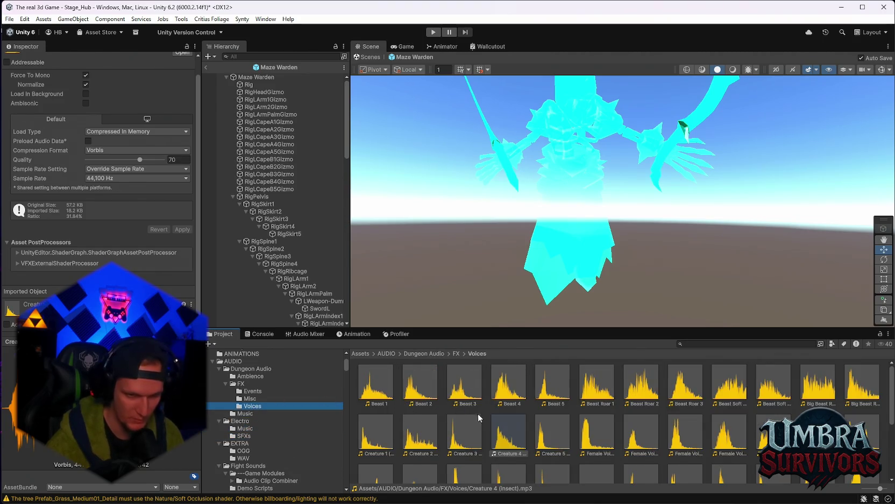
- Preview Spirit 6, Male Voice A 2, Beast Roar 2, Female Voice 4 and Female Voice 6
{"action": "scroll", "coordinate": [523, 437], "scroll_direction": "down", "scroll_amount": 2}
{"action": "scroll", "coordinate": [642, 444], "scroll_direction": "down", "scroll_amount": 3}
{"action": "double_click", "coordinate": [774, 455]}
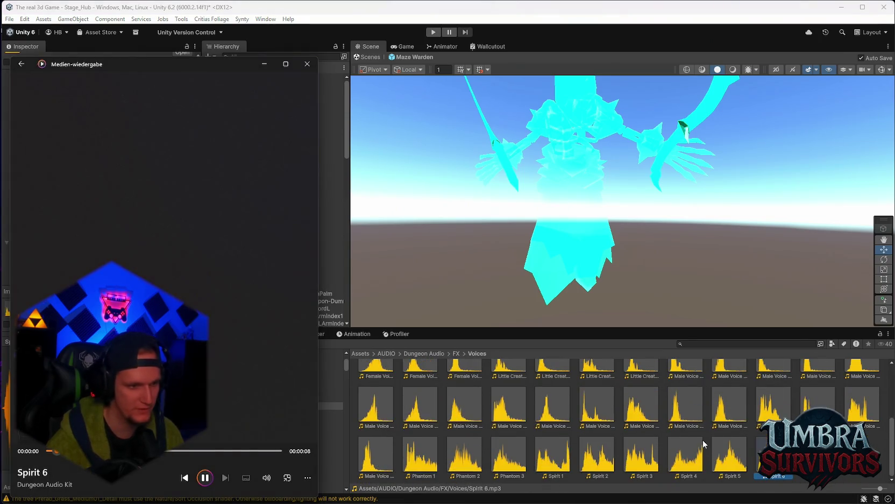
{"action": "scroll", "coordinate": [729, 469], "scroll_direction": "up", "scroll_amount": 3}
{"action": "double_click", "coordinate": [728, 439]}
{"action": "scroll", "coordinate": [710, 438], "scroll_direction": "up", "scroll_amount": 1}
{"action": "double_click", "coordinate": [636, 392]}
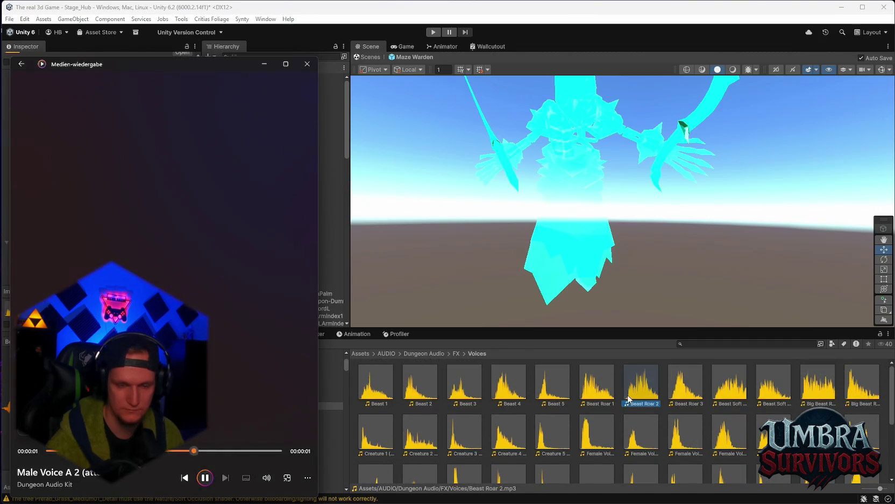
{"action": "double_click", "coordinate": [730, 435]}
{"action": "double_click", "coordinate": [817, 435]}
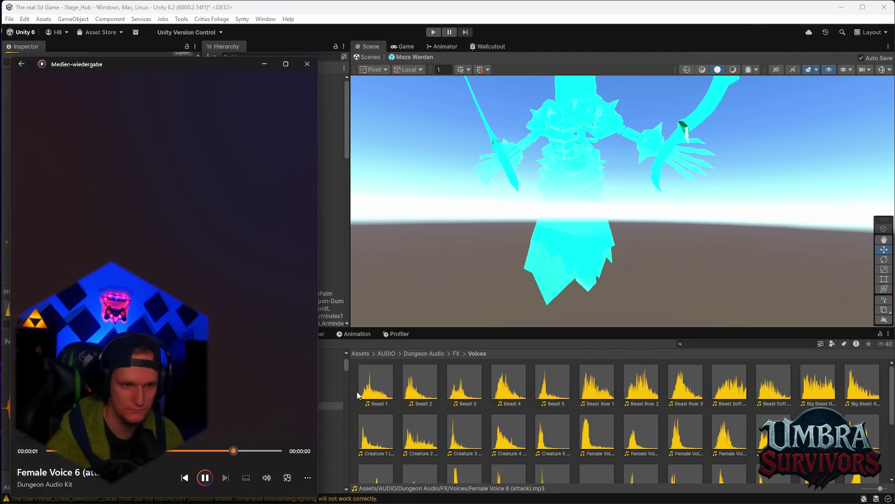
- Preview Event 2, Event 6 and Event 15 in the Events folder
{"action": "left_click", "coordinate": [333, 429]}
{"action": "left_click", "coordinate": [258, 391]}
{"action": "double_click", "coordinate": [420, 385]}
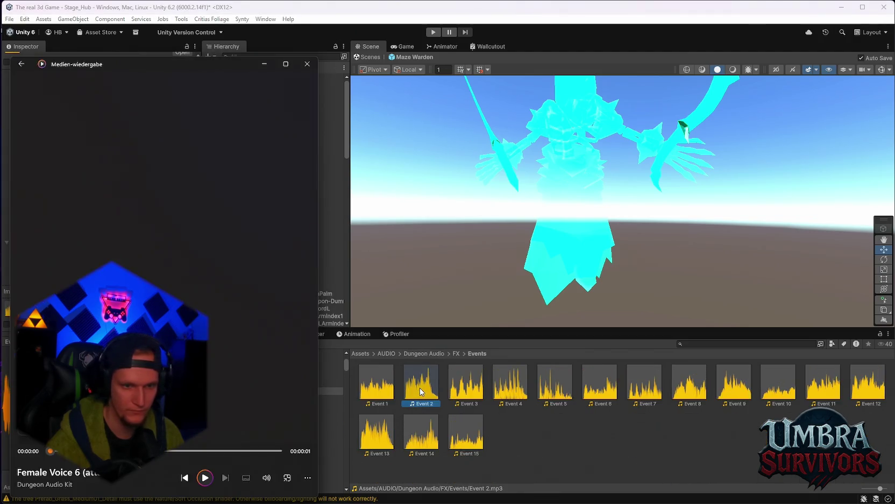
{"action": "double_click", "coordinate": [599, 394]}
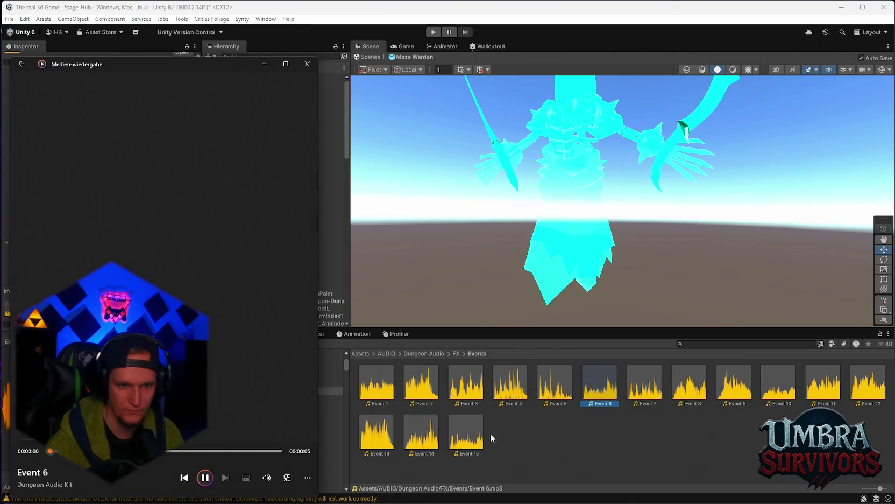
{"action": "double_click", "coordinate": [464, 430]}
- Back in Voices, audition Creature 3, Creature 5 and Beast 5, ending on Beast 3
{"action": "left_click", "coordinate": [327, 414]}
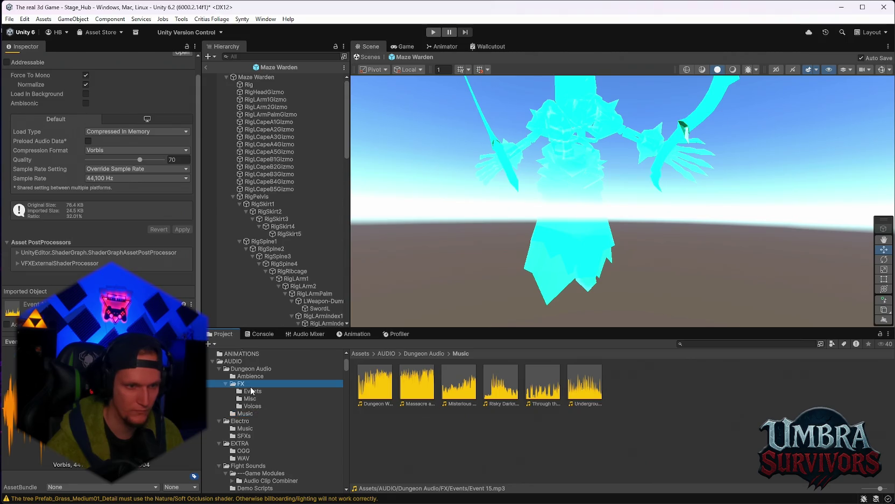
{"action": "left_click", "coordinate": [250, 385]}
{"action": "left_click", "coordinate": [253, 392]}
{"action": "left_click", "coordinate": [253, 398]}
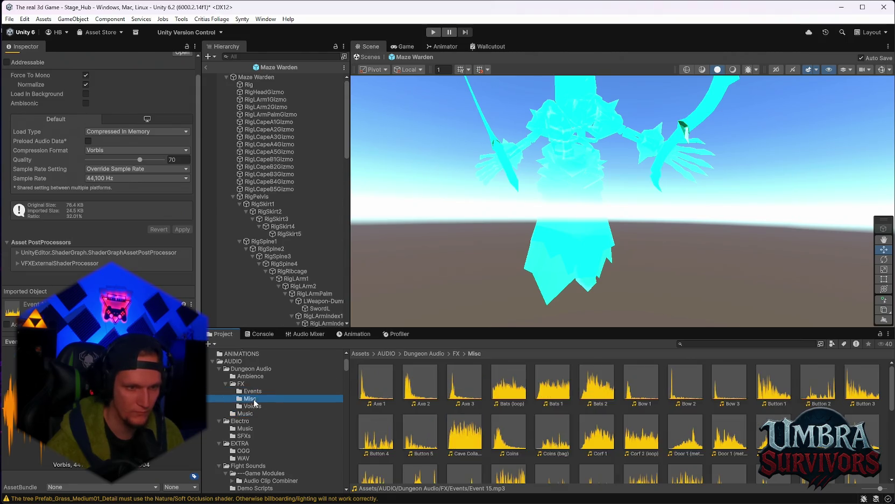
{"action": "left_click", "coordinate": [299, 406]}
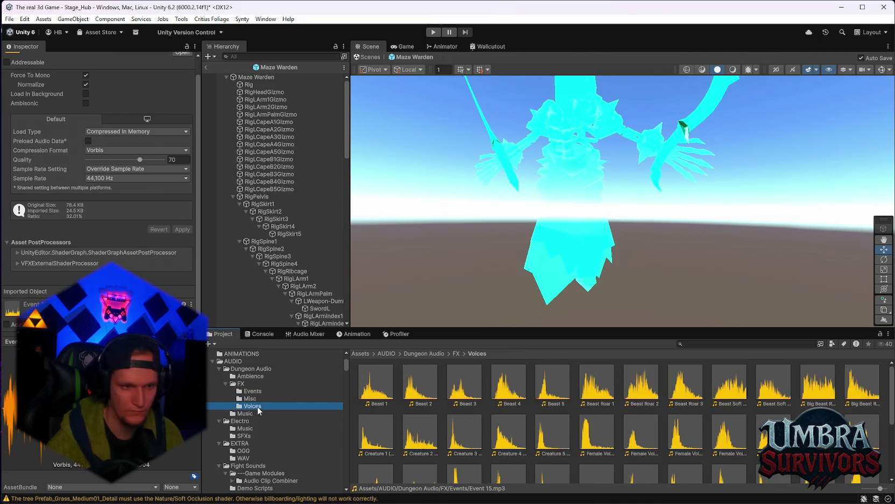
{"action": "double_click", "coordinate": [480, 445]}
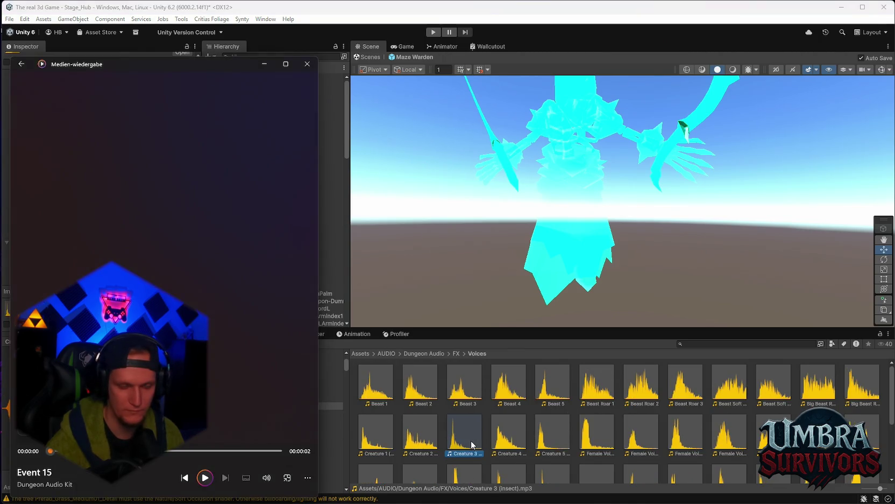
{"action": "double_click", "coordinate": [544, 436]}
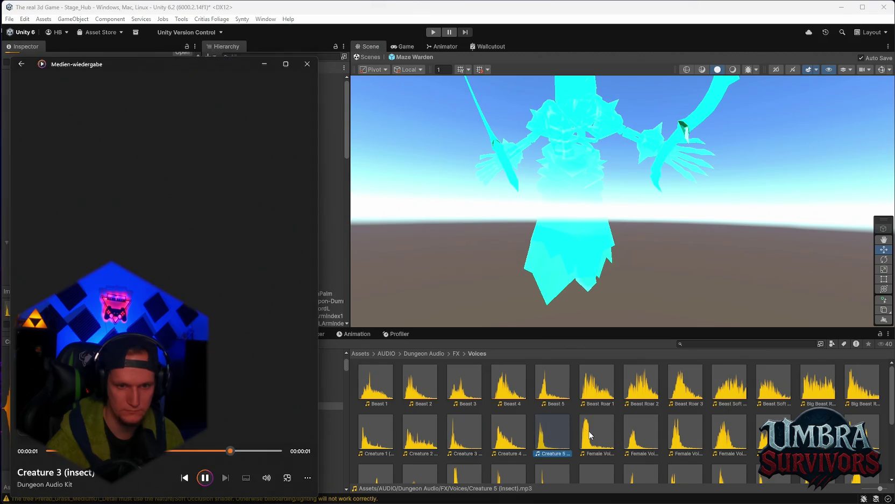
{"action": "double_click", "coordinate": [552, 401]}
{"action": "double_click", "coordinate": [460, 391]}
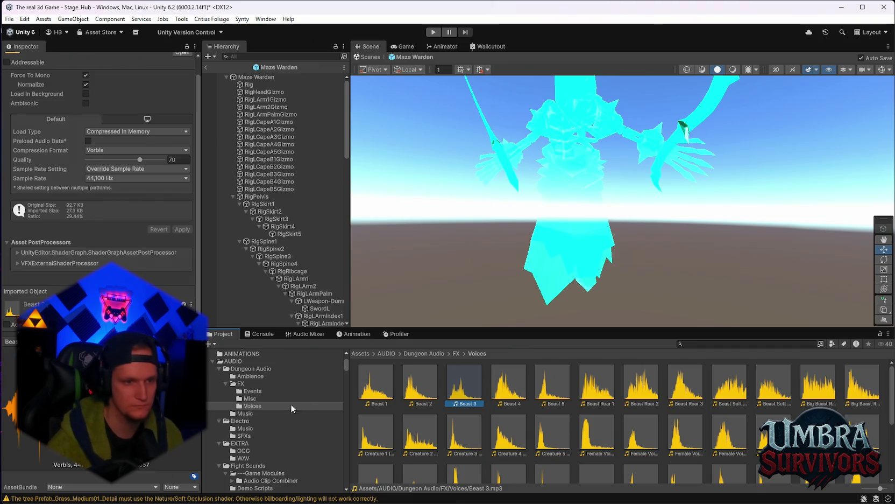
{"action": "left_click", "coordinate": [721, 344]}
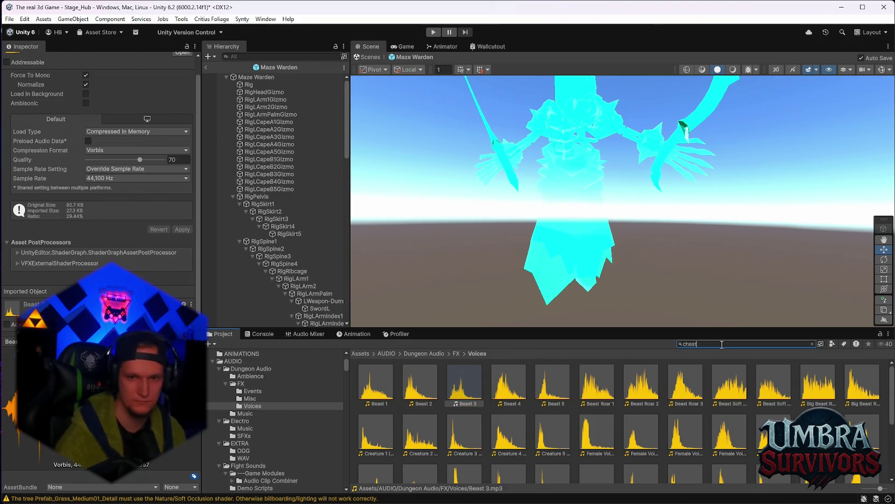
- Search 'chest', paste Beast 3 into the Chest folder and move it into Mimic
{"action": "type", "text": "chest"}
{"action": "double_click", "coordinate": [389, 391]}
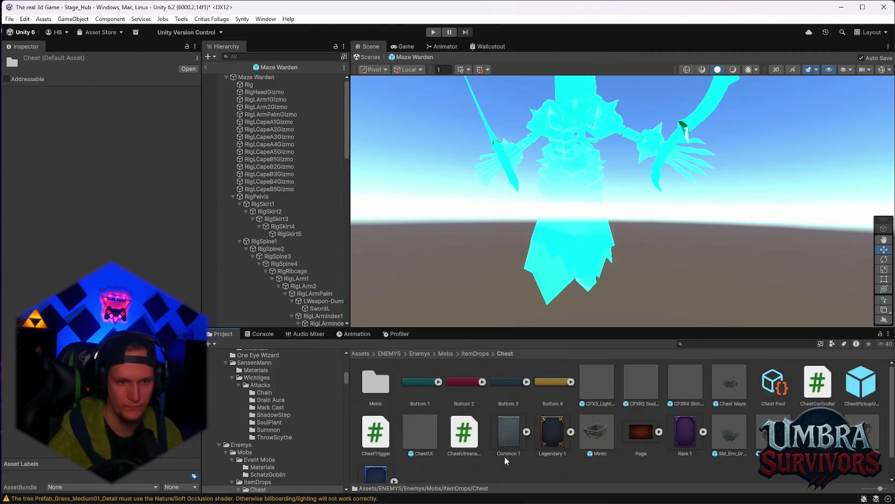
{"action": "key", "text": "ctrl+v"}
{"action": "mouse_move", "coordinate": [416, 393]}
{"action": "left_mouse_down"}
{"action": "mouse_move", "coordinate": [388, 392]}
{"action": "mouse_move", "coordinate": [385, 383]}
{"action": "left_mouse_up"}
{"action": "double_click", "coordinate": [385, 382]}
- Give the chest-monster prefab's Audio Source the Beast 3 clip with Output SFX (MasterVol)
{"action": "left_click", "coordinate": [458, 387]}
{"action": "scroll", "coordinate": [91, 233], "scroll_direction": "down", "scroll_amount": 10}
{"action": "scroll", "coordinate": [102, 188], "scroll_direction": "down", "scroll_amount": 10}
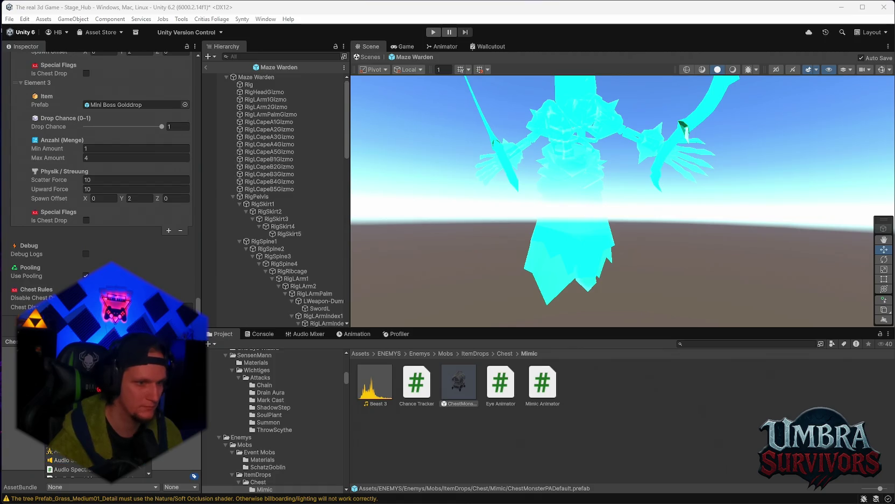
{"action": "scroll", "coordinate": [78, 278], "scroll_direction": "down", "scroll_amount": 4}
{"action": "left_click_drag", "start_coordinate": [370, 396], "coordinate": [110, 224]}
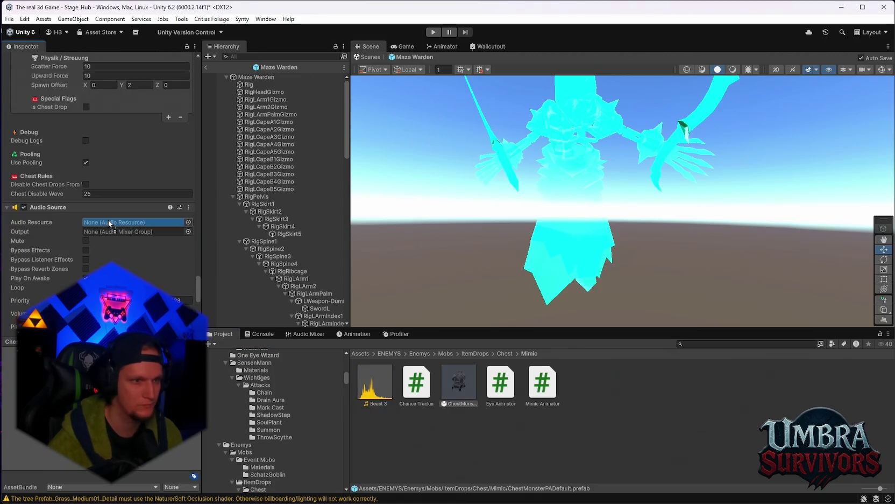
{"action": "left_click", "coordinate": [189, 231]}
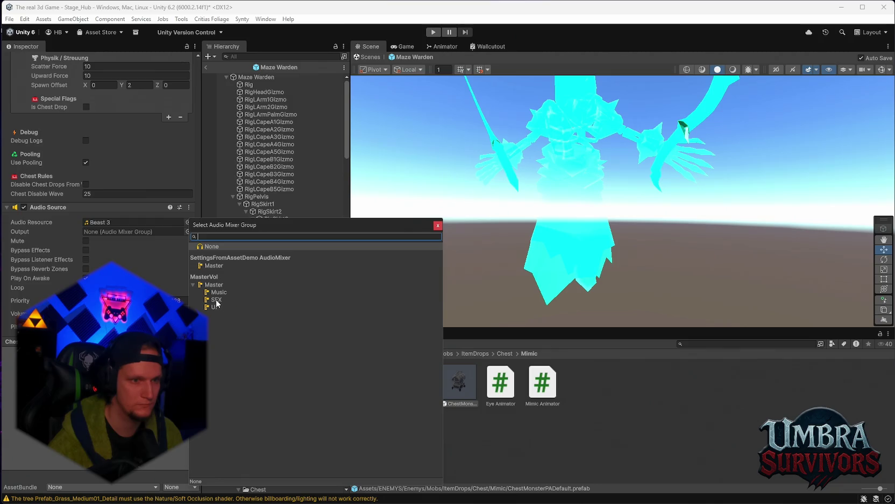
{"action": "double_click", "coordinate": [217, 300]}
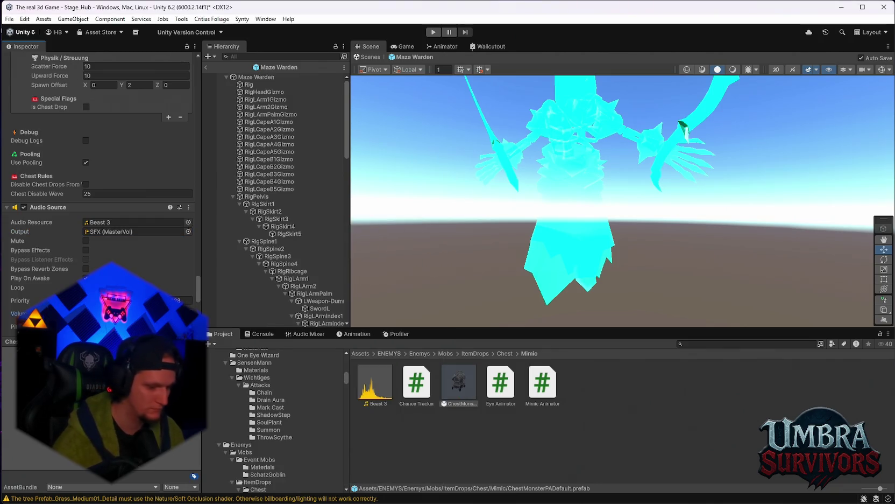
{"action": "scroll", "coordinate": [105, 243], "scroll_direction": "down", "scroll_amount": 3}
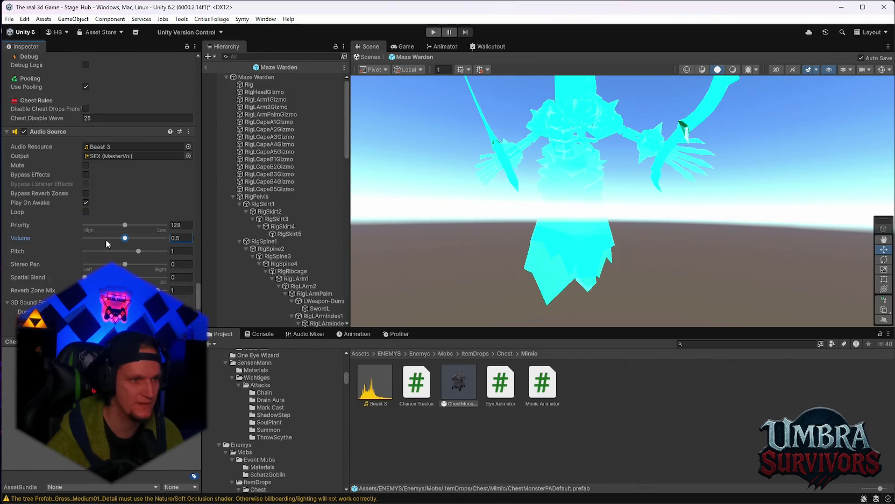
{"action": "scroll", "coordinate": [98, 219], "scroll_direction": "down", "scroll_amount": 6}
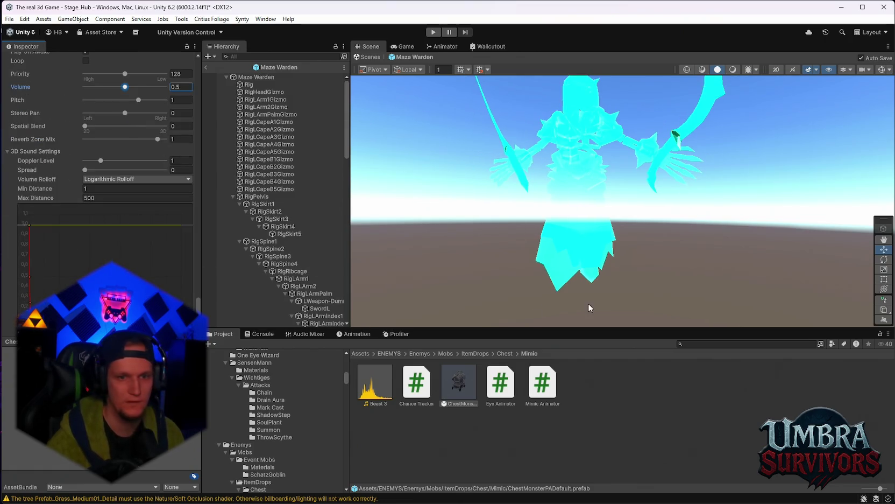
{"action": "left_click", "coordinate": [9, 19]}
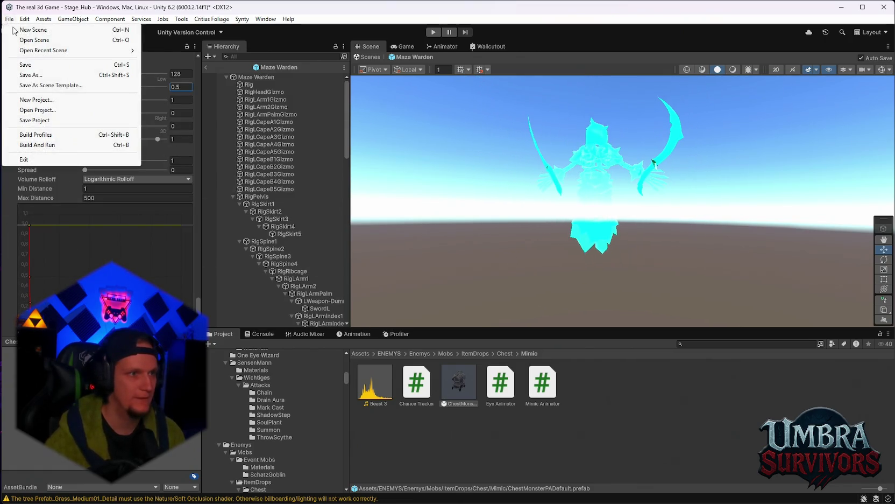
- Save the current changes and the whole project
{"action": "left_click", "coordinate": [25, 64]}
{"action": "left_click", "coordinate": [9, 18]}
{"action": "left_click", "coordinate": [39, 121]}
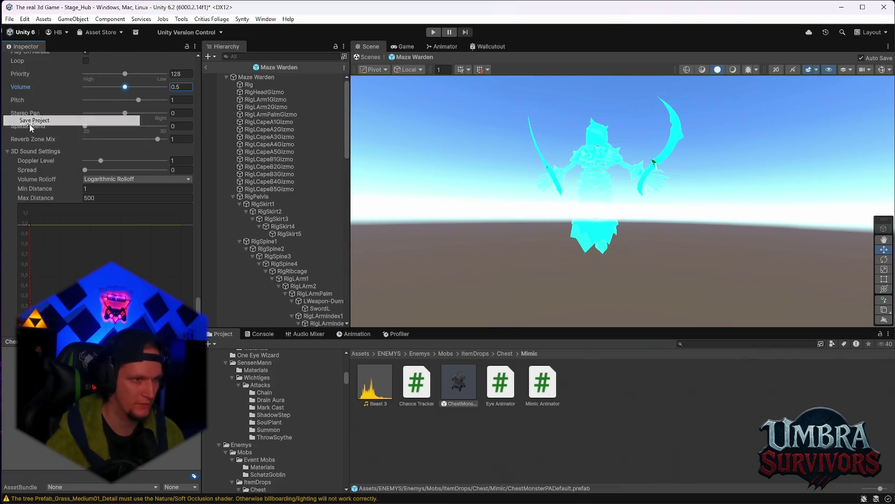
- Check Build Profiles (Windows, four scenes), then exit the Maze Warden prefab to Stage_Hub
{"action": "left_click", "coordinate": [9, 19]}
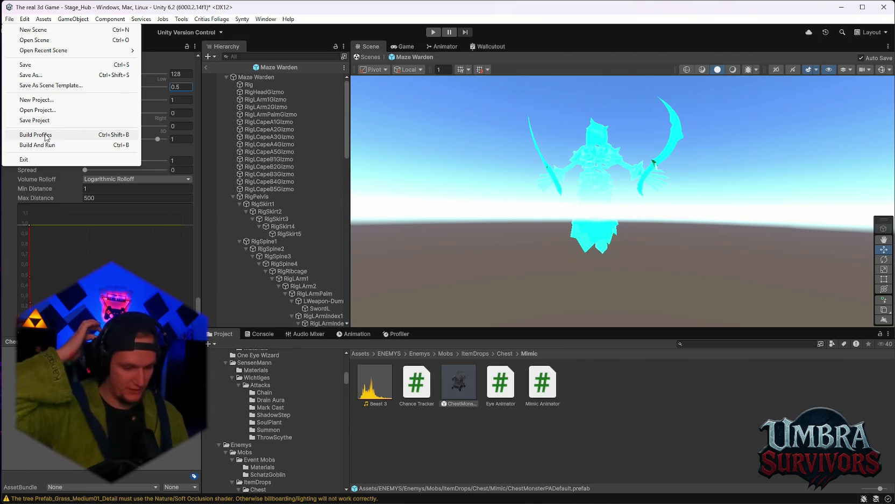
{"action": "left_click", "coordinate": [45, 136]}
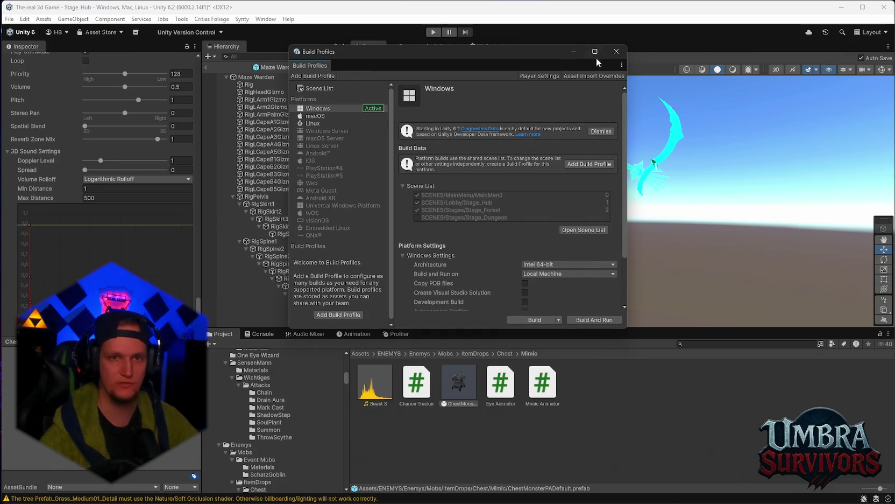
{"action": "left_click", "coordinate": [616, 51]}
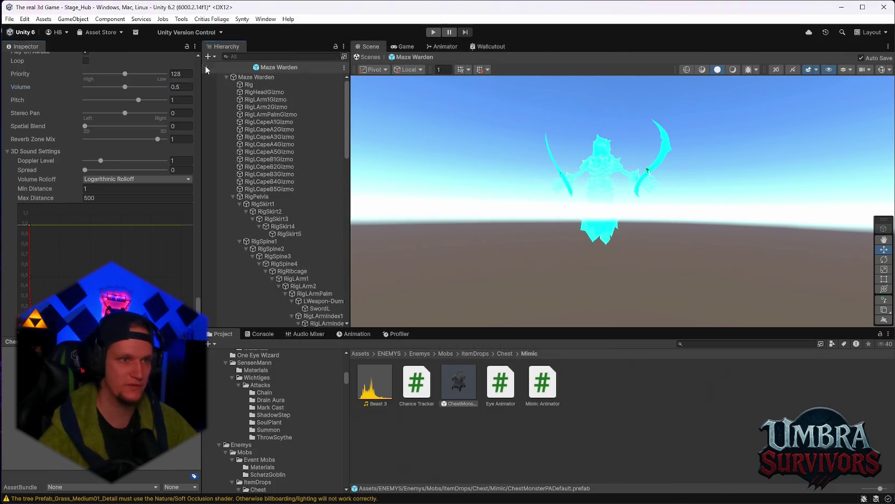
{"action": "left_click", "coordinate": [206, 68]}
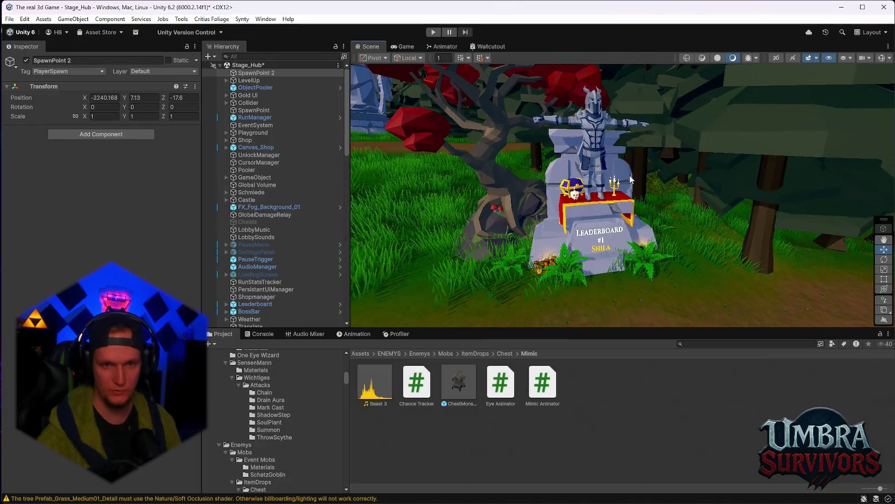
- Look toward the leaderboard in the Scene view and save the Stage_Hub scene
{"action": "scroll", "coordinate": [571, 218], "scroll_direction": "down", "scroll_amount": 5}
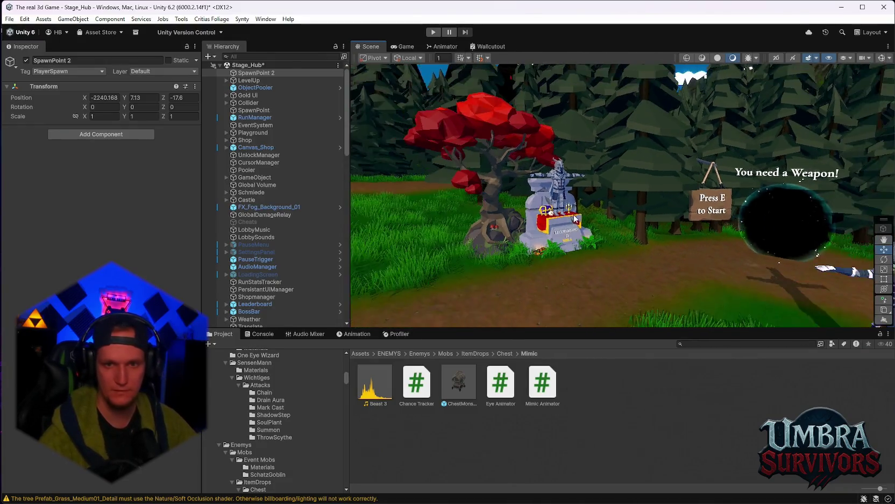
{"action": "scroll", "coordinate": [572, 218], "scroll_direction": "down", "scroll_amount": 2}
{"action": "mouse_move", "coordinate": [683, 233]}
{"action": "left_mouse_down"}
{"action": "mouse_move", "coordinate": [770, 216]}
{"action": "mouse_move", "coordinate": [626, 231]}
{"action": "left_mouse_up"}
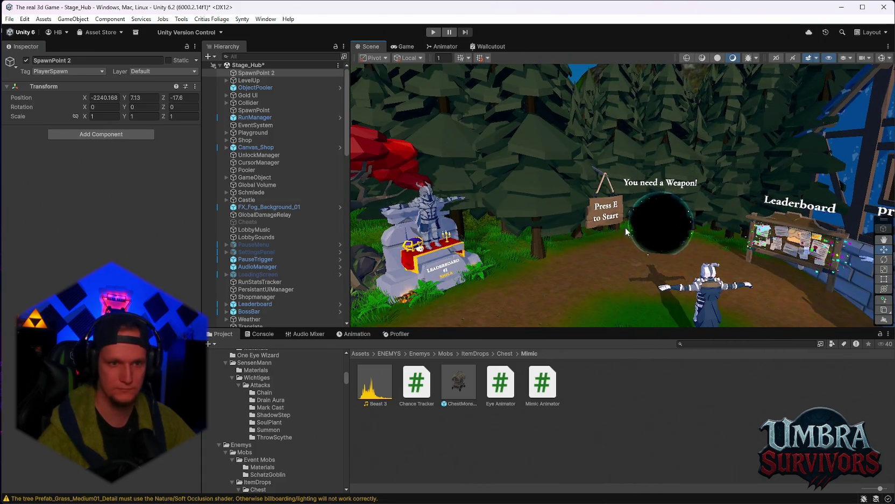
{"action": "left_click", "coordinate": [10, 19]}
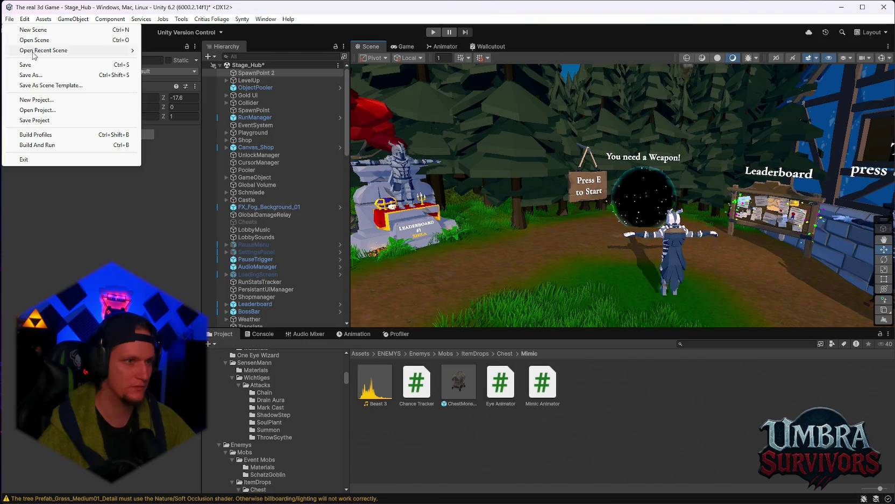
{"action": "left_click", "coordinate": [16, 13]}
{"action": "left_click", "coordinate": [9, 19]}
{"action": "left_click", "coordinate": [21, 64]}
- Save the Stage_Hub scene once more, then save the whole project
{"action": "mouse_move", "coordinate": [807, 209]}
{"action": "left_mouse_down"}
{"action": "mouse_move", "coordinate": [621, 198]}
{"action": "mouse_move", "coordinate": [608, 210]}
{"action": "mouse_move", "coordinate": [630, 215]}
{"action": "left_mouse_up"}
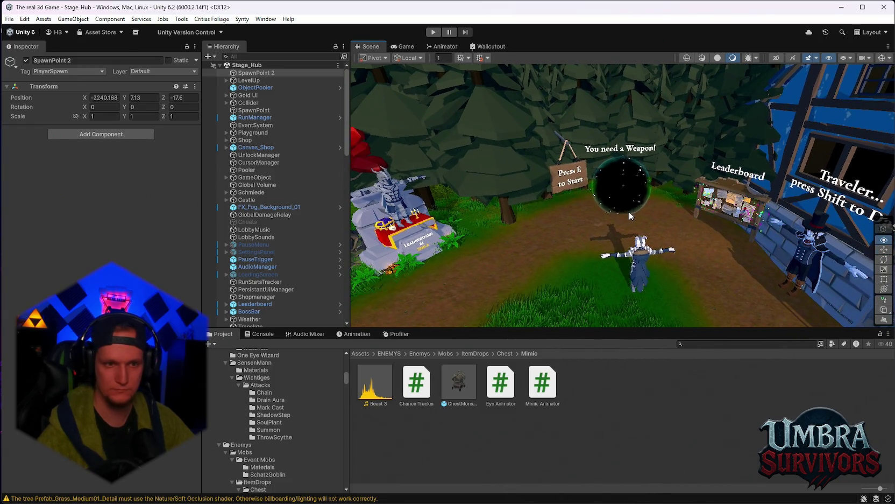
{"action": "scroll", "coordinate": [629, 211], "scroll_direction": "down", "scroll_amount": 3}
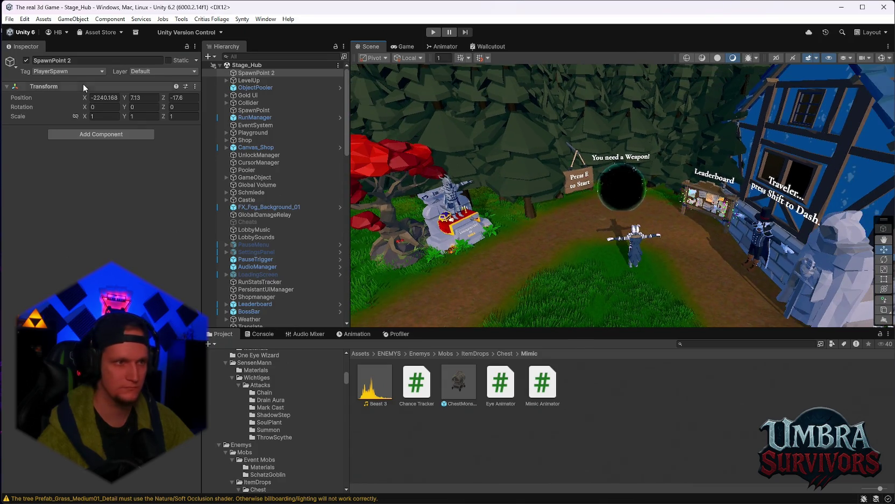
{"action": "left_click", "coordinate": [9, 19]}
{"action": "left_click", "coordinate": [22, 65]}
{"action": "left_click", "coordinate": [9, 19]}
{"action": "left_click", "coordinate": [33, 120]}
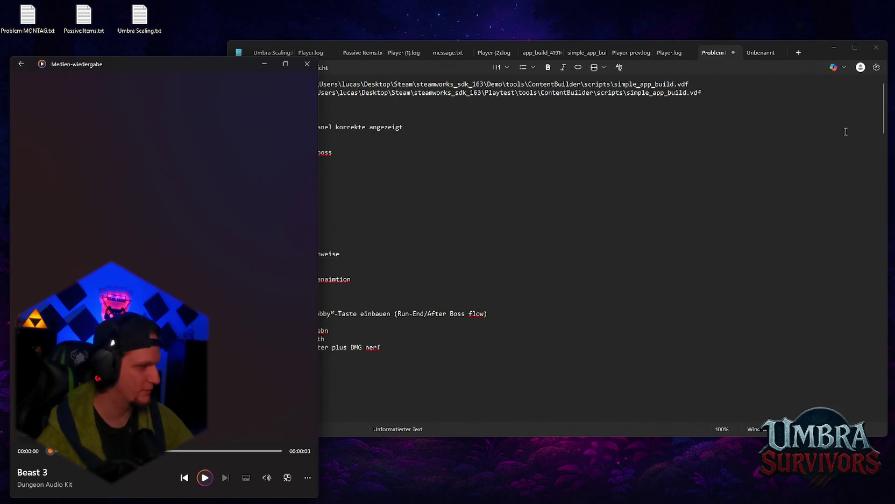
- Close the media player, minimize the Notepad notes and bring up Unity Hub
{"action": "left_click", "coordinate": [308, 63]}
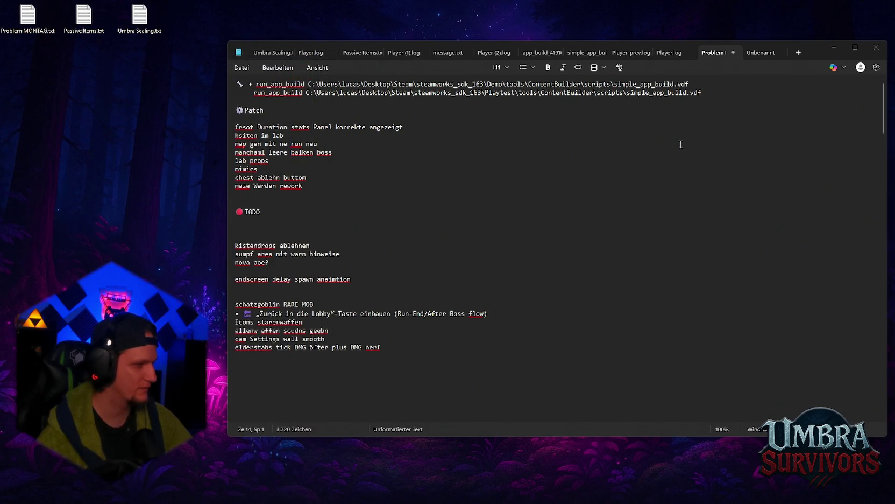
{"action": "left_click", "coordinate": [710, 138]}
{"action": "left_click", "coordinate": [835, 47]}
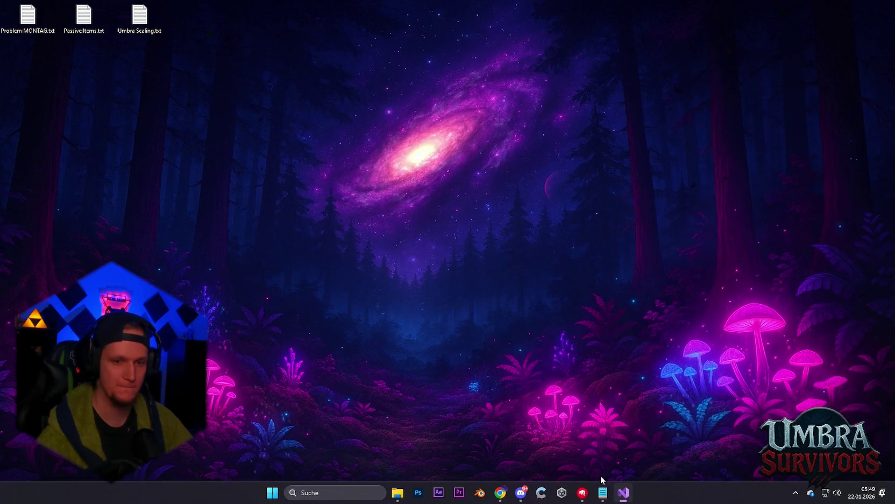
{"action": "left_click", "coordinate": [562, 493]}
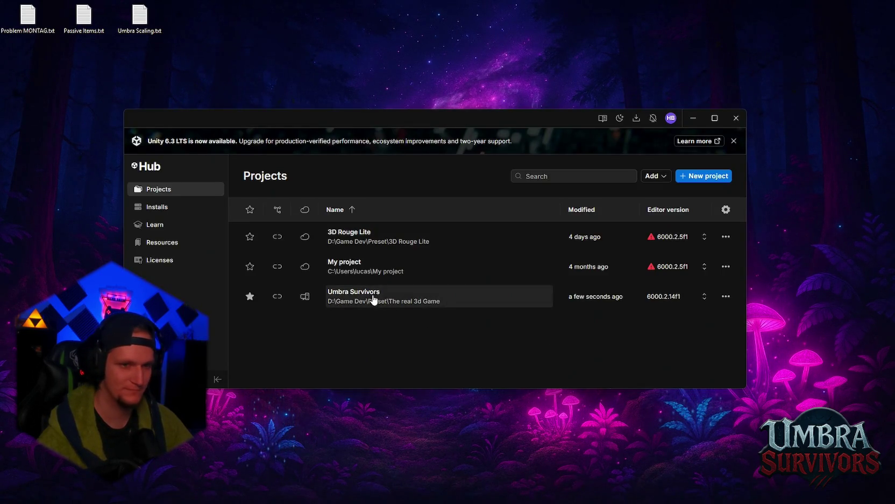
- Reopen Umbra Survivors from Unity Hub and enter play mode once Stage_Hub loads
{"action": "left_click", "coordinate": [395, 302]}
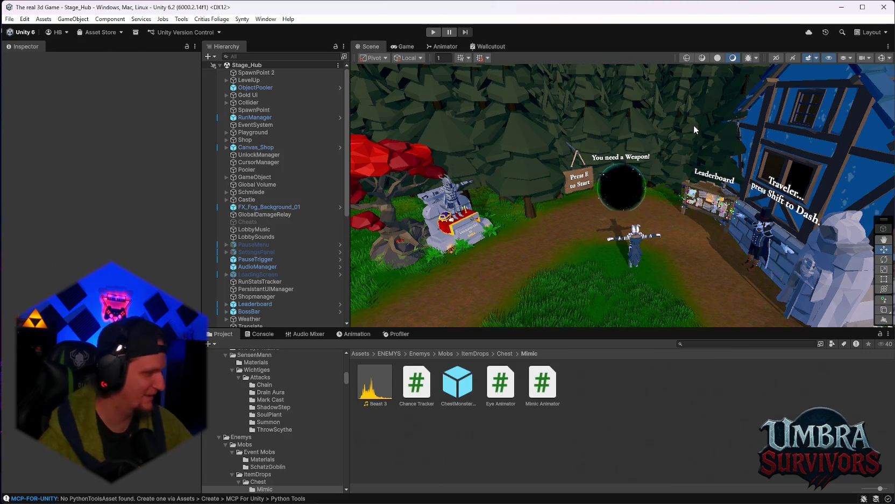
{"action": "left_click", "coordinate": [433, 32]}
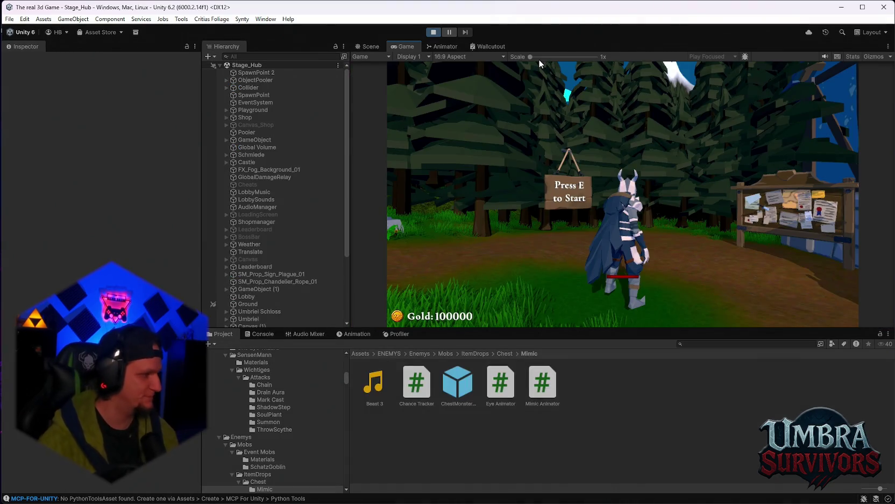
- Start a run at the notice board, reroll and pick an upgrade, play Stage_Forest, then stop play mode
{"action": "key", "text": "w"}
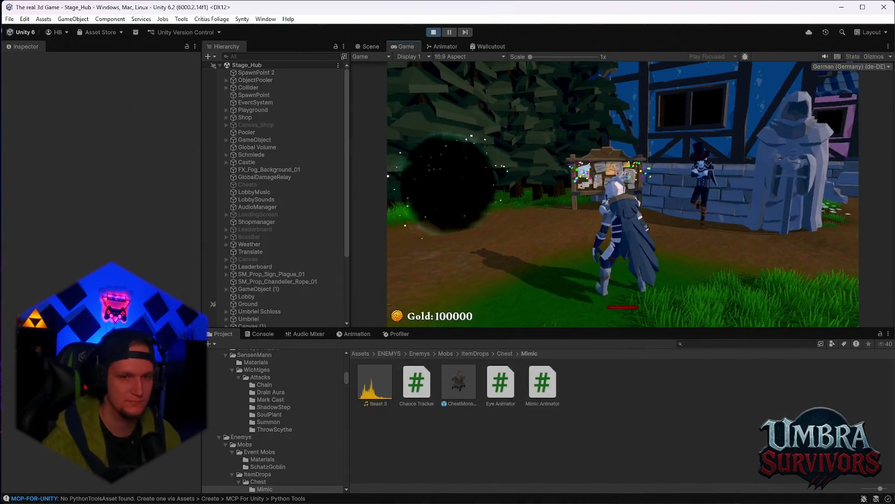
{"action": "key", "text": "e"}
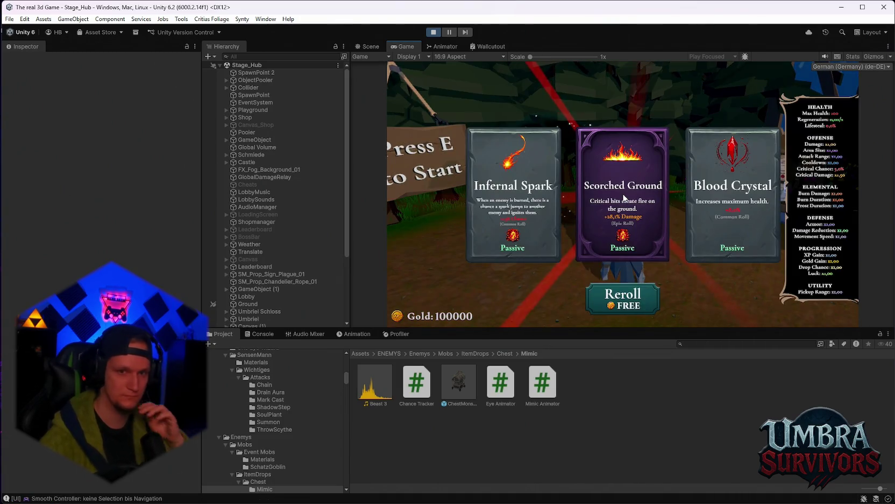
{"action": "left_click", "coordinate": [641, 314]}
{"action": "left_click", "coordinate": [622, 194]}
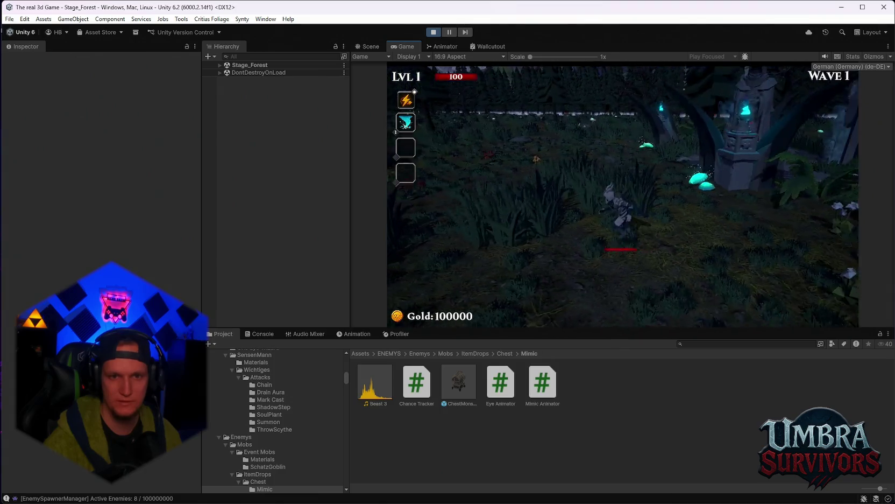
{"action": "key", "text": "Escape"}
{"action": "key", "text": "Escape"}
{"action": "key", "text": "Escape"}
{"action": "left_click", "coordinate": [436, 31]}
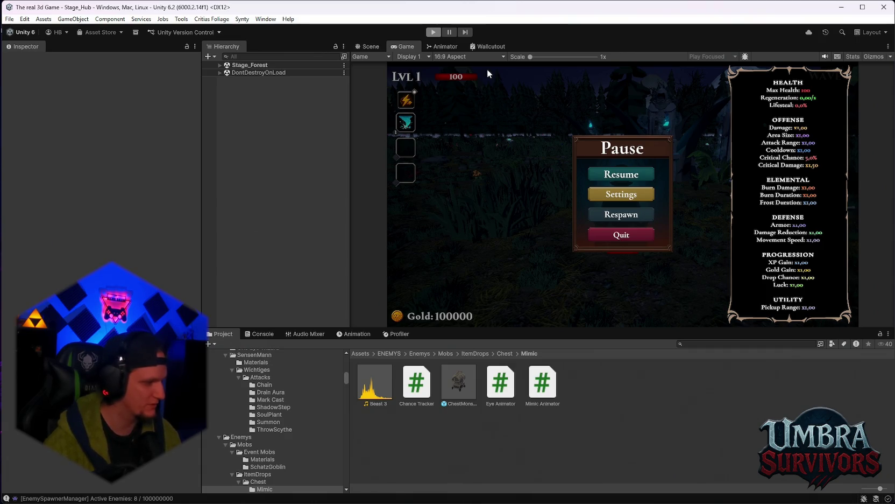
{"action": "scroll", "coordinate": [562, 205], "scroll_direction": "up", "scroll_amount": 5}
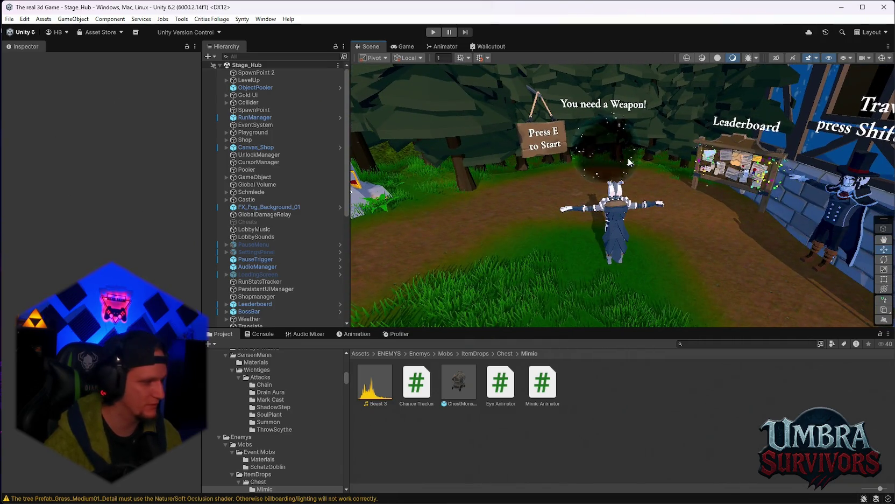
{"action": "scroll", "coordinate": [633, 160], "scroll_direction": "down", "scroll_amount": 2}
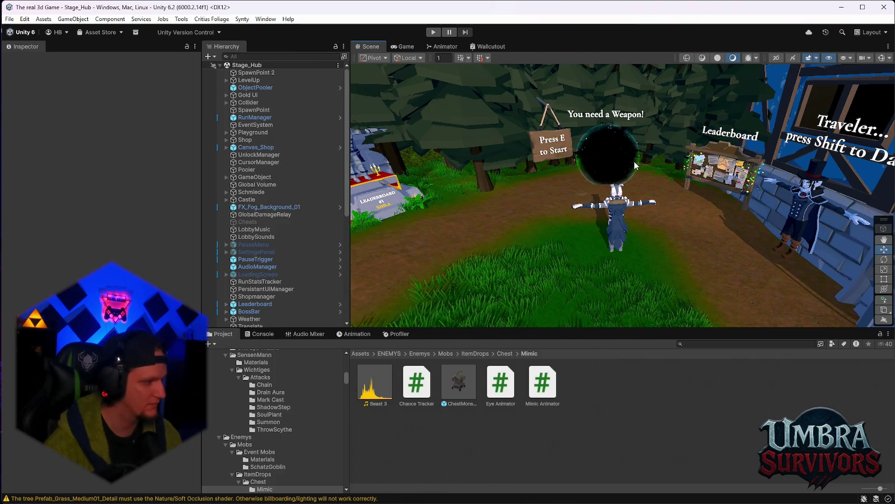
{"action": "scroll", "coordinate": [666, 149], "scroll_direction": "down", "scroll_amount": 5}
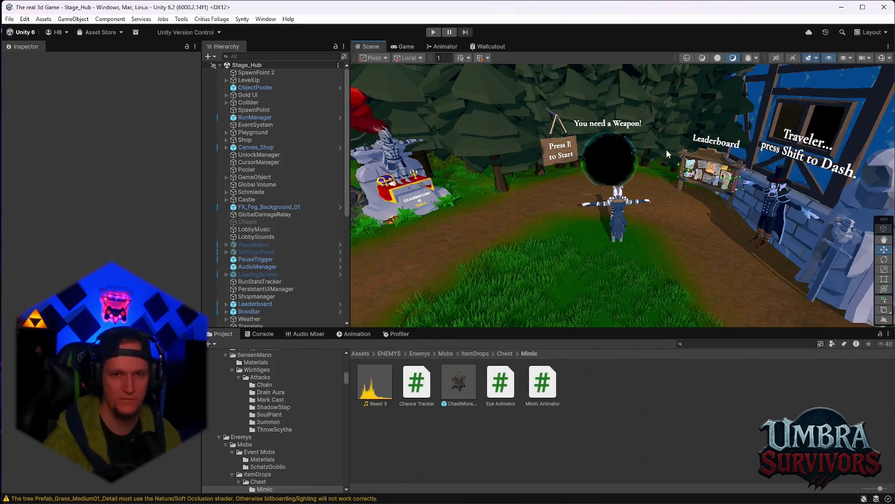
{"action": "left_click", "coordinate": [9, 21]}
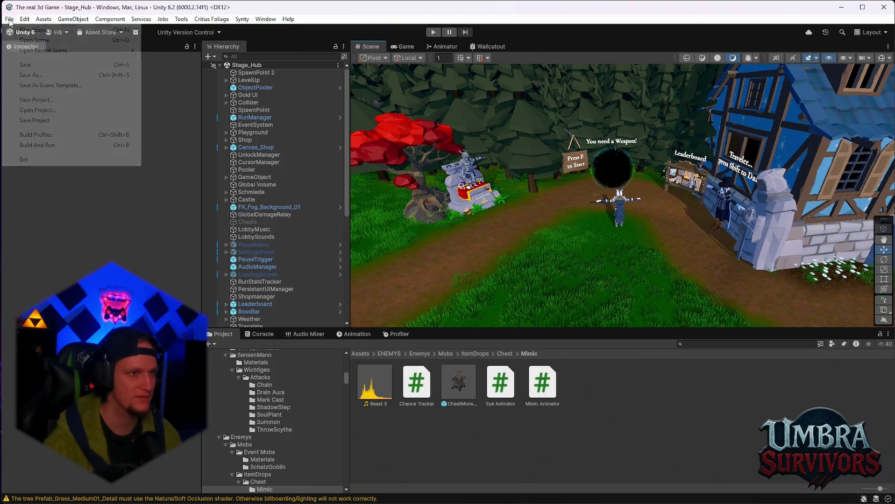
{"action": "mouse_move", "coordinate": [33, 50]}
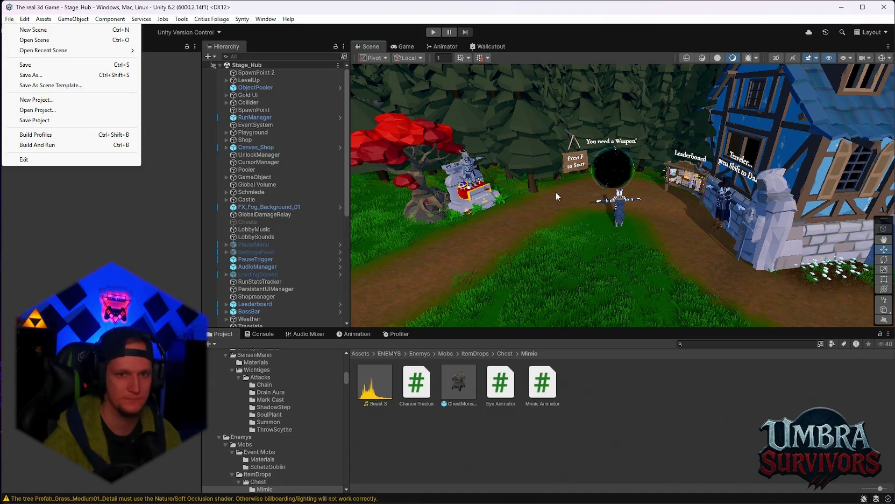
{"action": "mouse_move", "coordinate": [553, 191]}
{"action": "left_mouse_down"}
{"action": "mouse_move", "coordinate": [624, 105]}
{"action": "mouse_move", "coordinate": [644, 183]}
{"action": "left_mouse_up"}
{"action": "scroll", "coordinate": [641, 199], "scroll_direction": "up", "scroll_amount": 3}
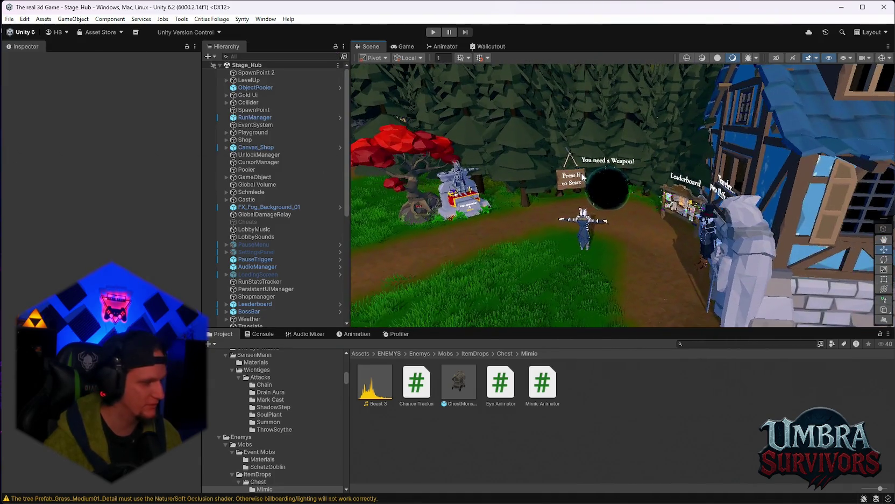
{"action": "left_click_drag", "start_coordinate": [628, 224], "coordinate": [604, 212]}
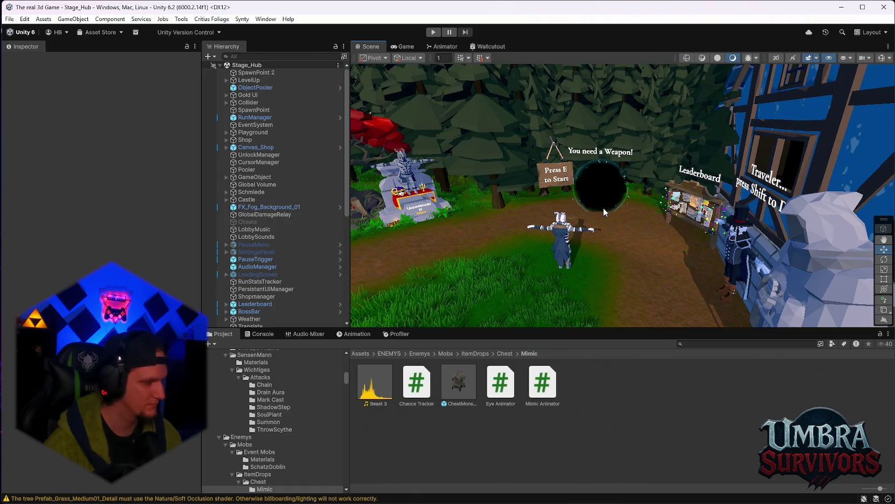
{"action": "mouse_move", "coordinate": [604, 207]}
{"action": "left_mouse_down"}
{"action": "mouse_move", "coordinate": [592, 168]}
{"action": "mouse_move", "coordinate": [592, 182]}
{"action": "left_mouse_up"}
{"action": "left_click", "coordinate": [9, 19]}
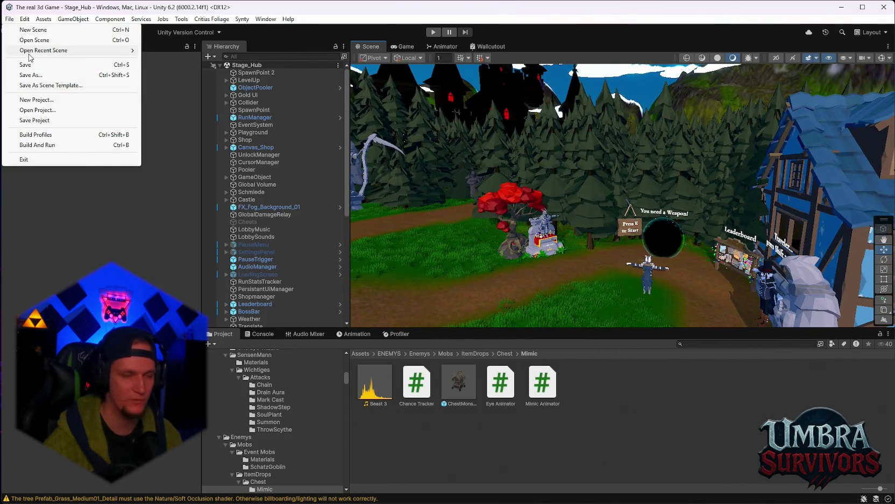
{"action": "mouse_move", "coordinate": [30, 53]}
{"action": "left_click", "coordinate": [531, 42]}
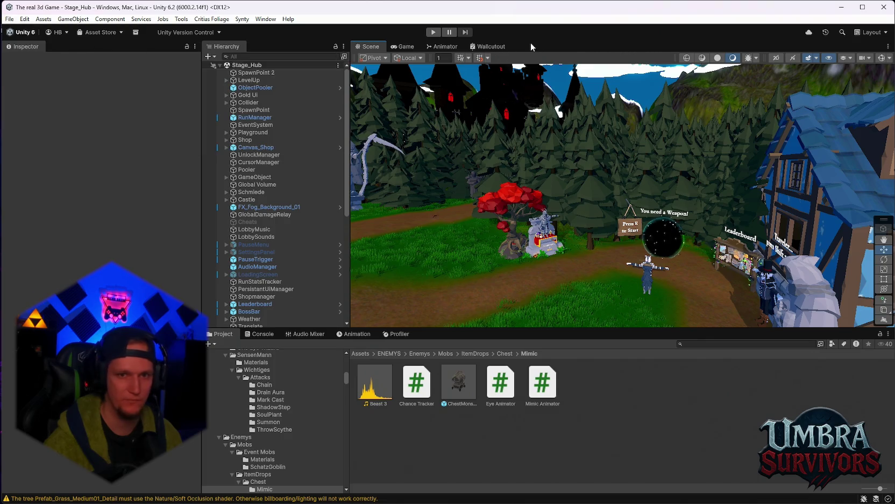
{"action": "scroll", "coordinate": [635, 226], "scroll_direction": "down", "scroll_amount": 5}
{"action": "scroll", "coordinate": [643, 225], "scroll_direction": "up", "scroll_amount": 2}
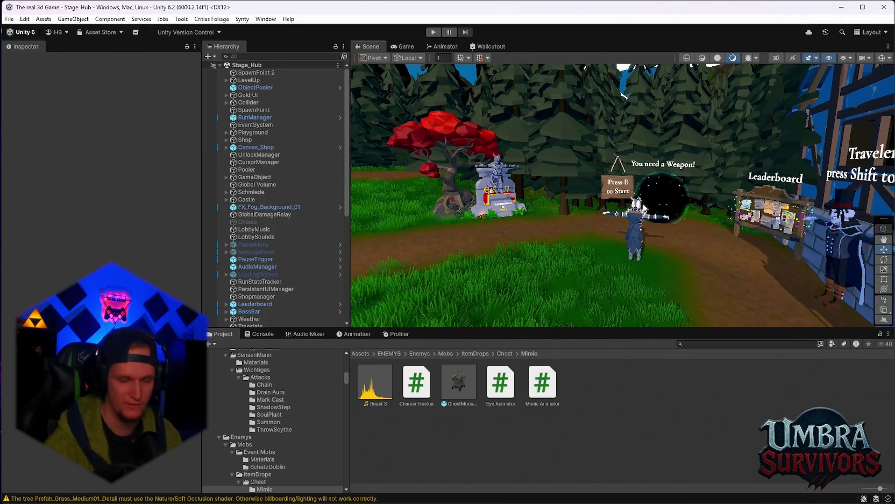
{"action": "mouse_move", "coordinate": [641, 213]}
{"action": "left_mouse_down"}
{"action": "mouse_move", "coordinate": [624, 215]}
{"action": "mouse_move", "coordinate": [675, 292]}
{"action": "mouse_move", "coordinate": [590, 167]}
{"action": "mouse_move", "coordinate": [639, 254]}
{"action": "left_mouse_up"}
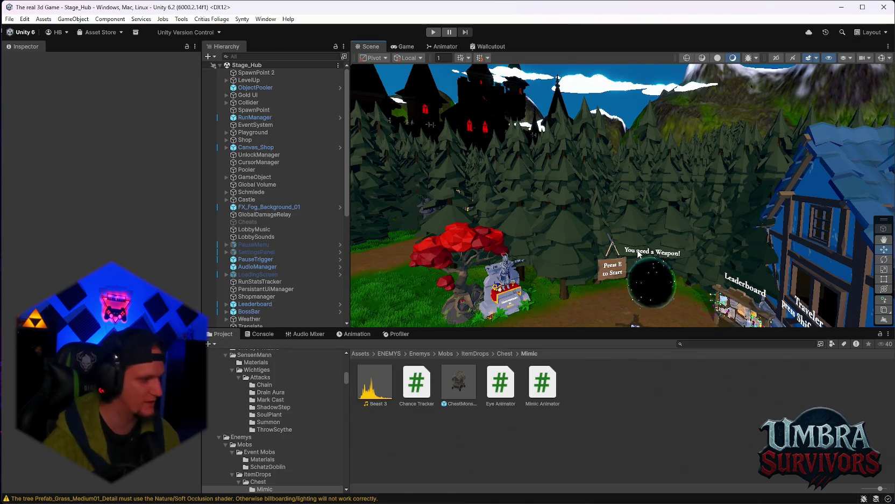
{"action": "scroll", "coordinate": [643, 196], "scroll_direction": "up", "scroll_amount": 3}
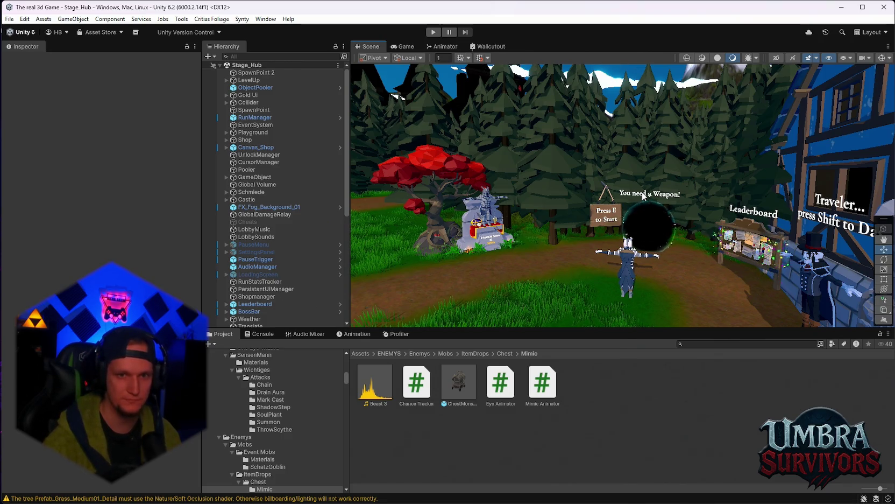
{"action": "scroll", "coordinate": [632, 210], "scroll_direction": "down", "scroll_amount": 2}
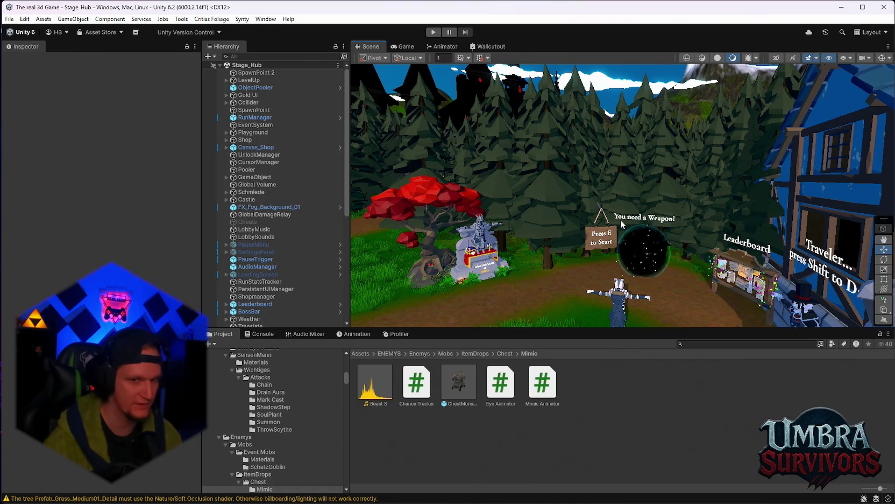
{"action": "scroll", "coordinate": [651, 193], "scroll_direction": "up", "scroll_amount": 3}
{"action": "scroll", "coordinate": [651, 189], "scroll_direction": "up", "scroll_amount": 2}
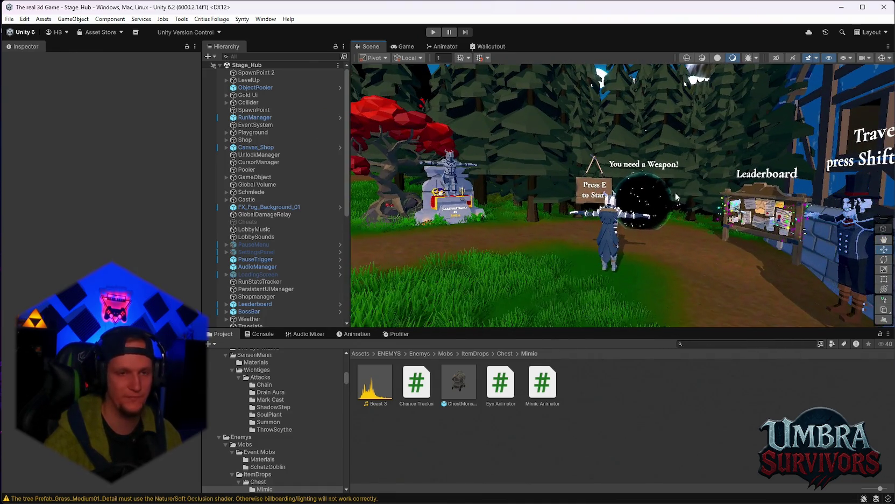
{"action": "left_click", "coordinate": [10, 19]}
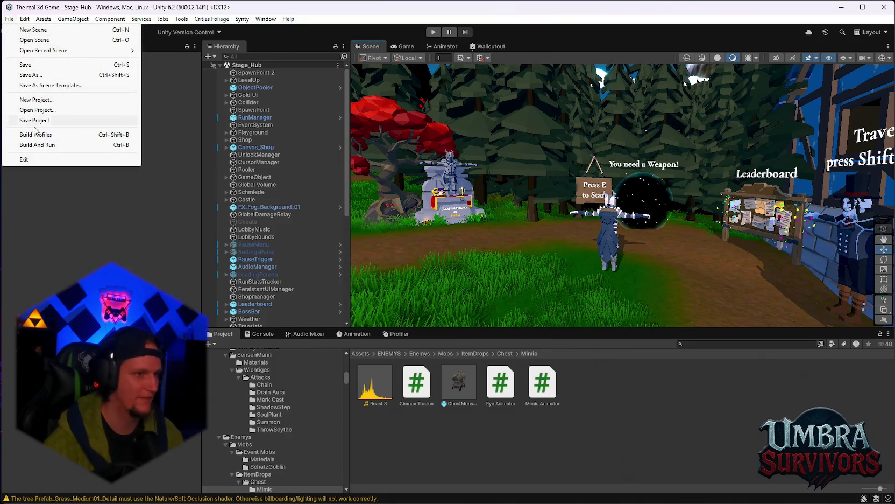
- Save the current scene and the whole project
{"action": "left_click", "coordinate": [25, 66]}
{"action": "left_click", "coordinate": [9, 19]}
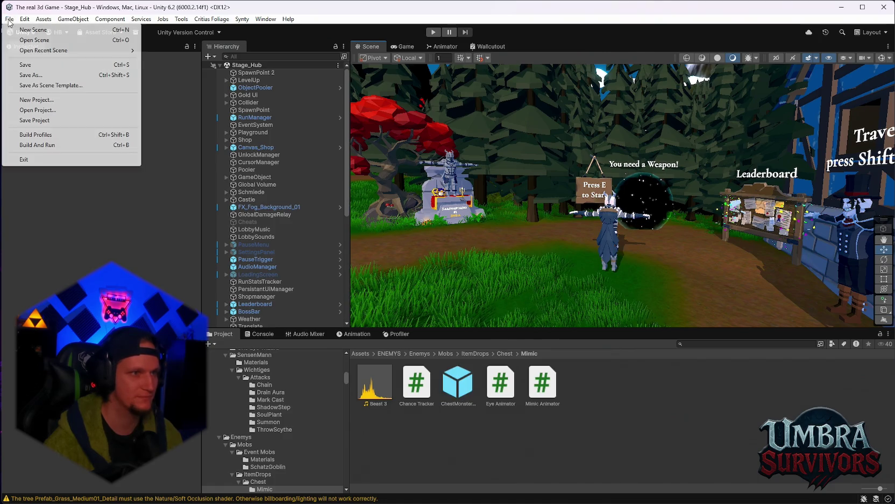
{"action": "left_click", "coordinate": [34, 120]}
{"action": "left_click", "coordinate": [9, 18]}
{"action": "mouse_move", "coordinate": [35, 50]}
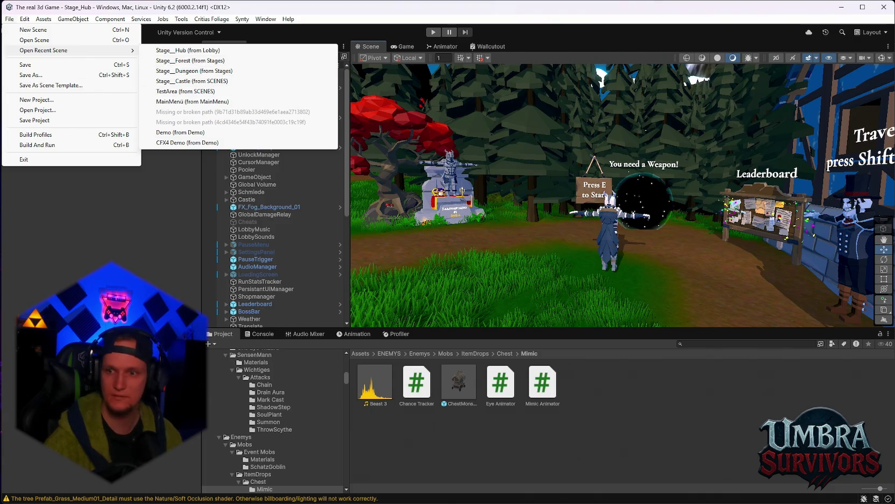
{"action": "key", "text": "Escape"}
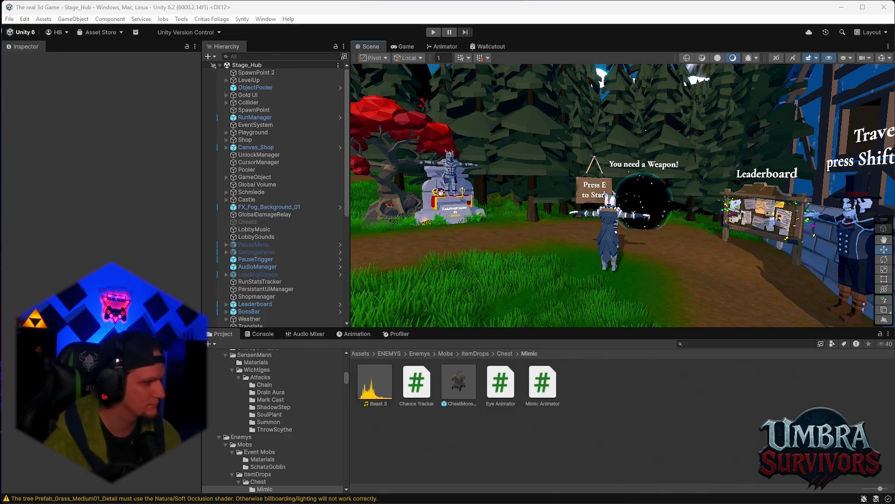
- Start a Windows build from Build Profiles
{"action": "mouse_move", "coordinate": [511, 167]}
{"action": "left_mouse_down"}
{"action": "mouse_move", "coordinate": [605, 197]}
{"action": "mouse_move", "coordinate": [597, 269]}
{"action": "mouse_move", "coordinate": [593, 221]}
{"action": "mouse_move", "coordinate": [567, 168]}
{"action": "mouse_move", "coordinate": [561, 195]}
{"action": "left_mouse_up"}
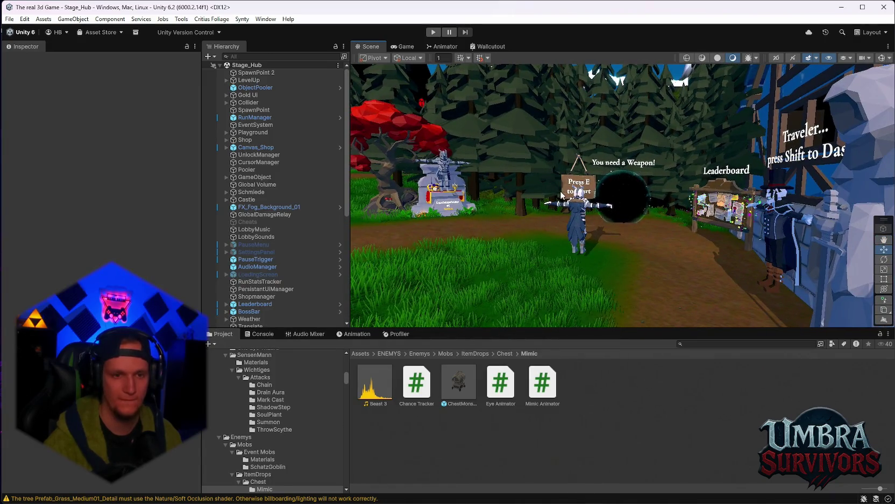
{"action": "left_click", "coordinate": [9, 19]}
{"action": "left_click", "coordinate": [33, 135]}
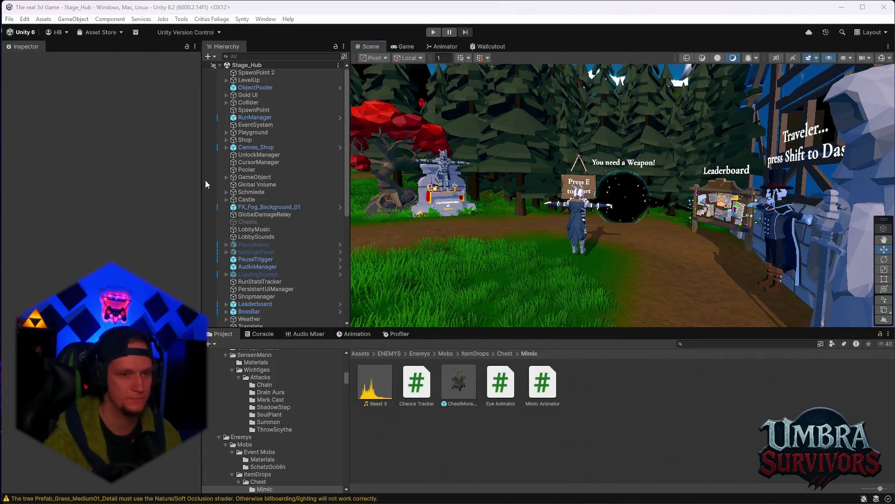
{"action": "left_click", "coordinate": [533, 320]}
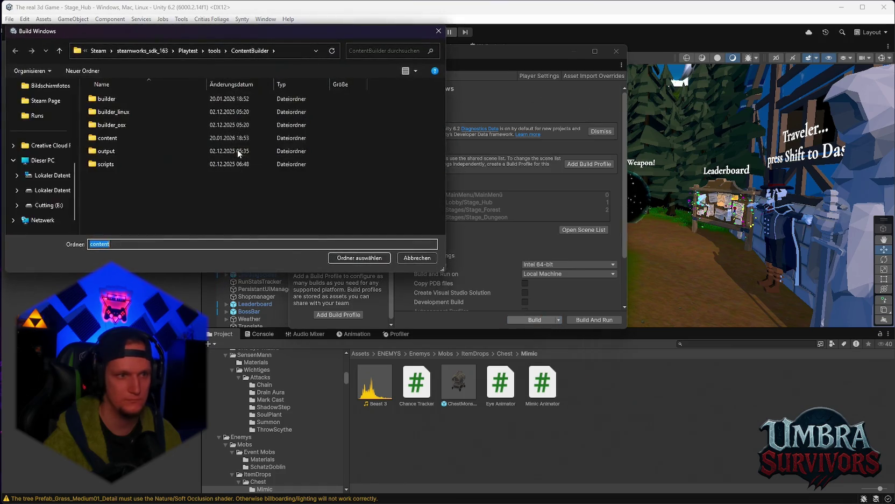
- Choose the ContentBuilder 'content' folder as the Windows build output
{"action": "left_click", "coordinate": [369, 260]}
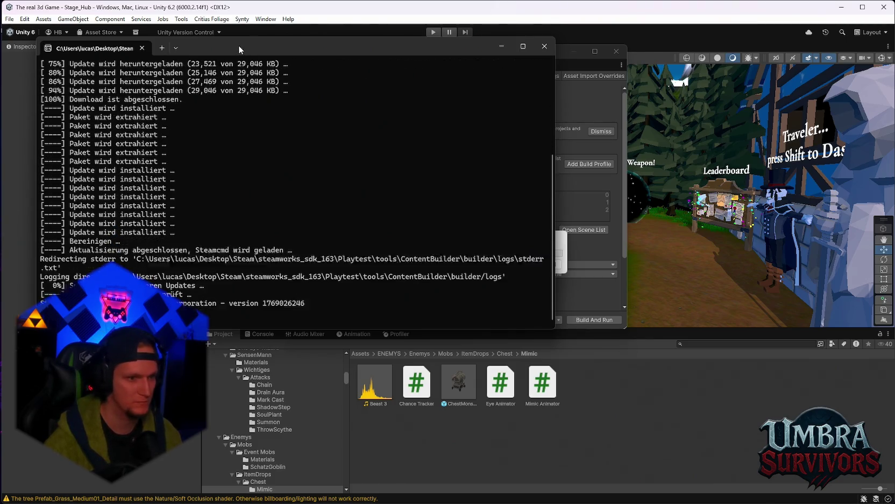
- Move the SteamCMD terminal aside, let it connect to Steam Public, then return to Unity
{"action": "left_click_drag", "start_coordinate": [239, 45], "coordinate": [256, 92]}
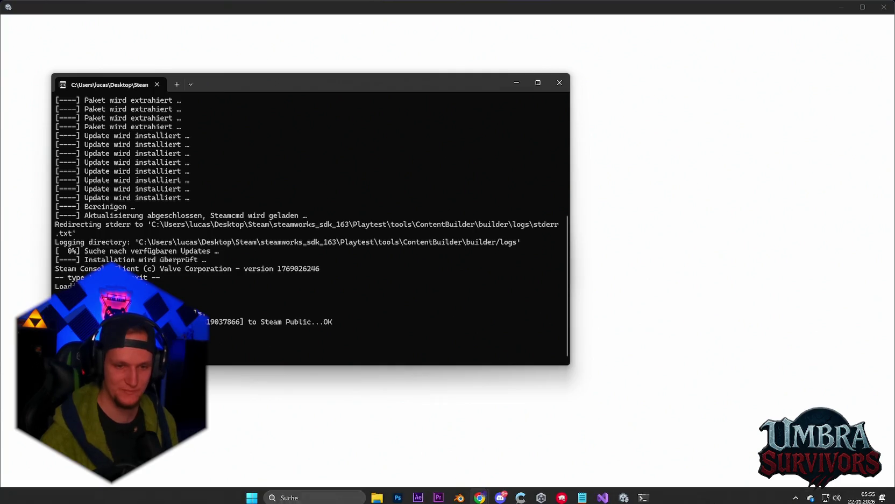
{"action": "mouse_move", "coordinate": [480, 493]}
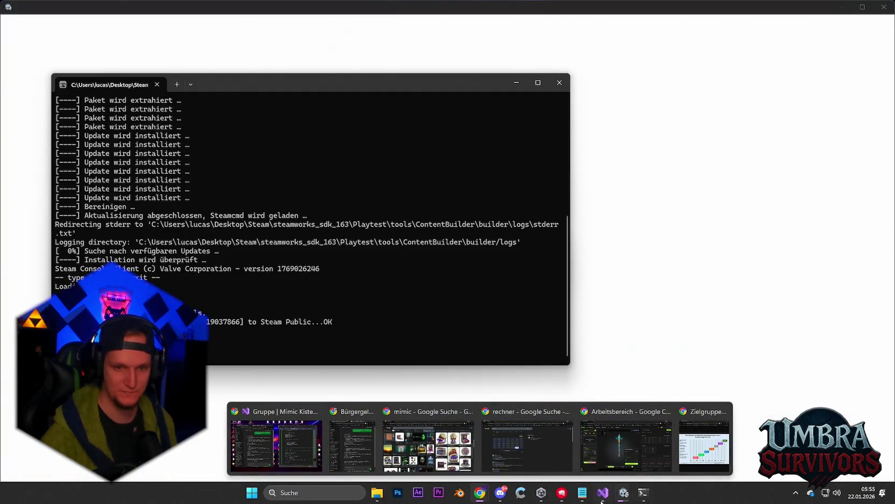
{"action": "mouse_move", "coordinate": [622, 499]}
{"action": "left_click", "coordinate": [669, 440]}
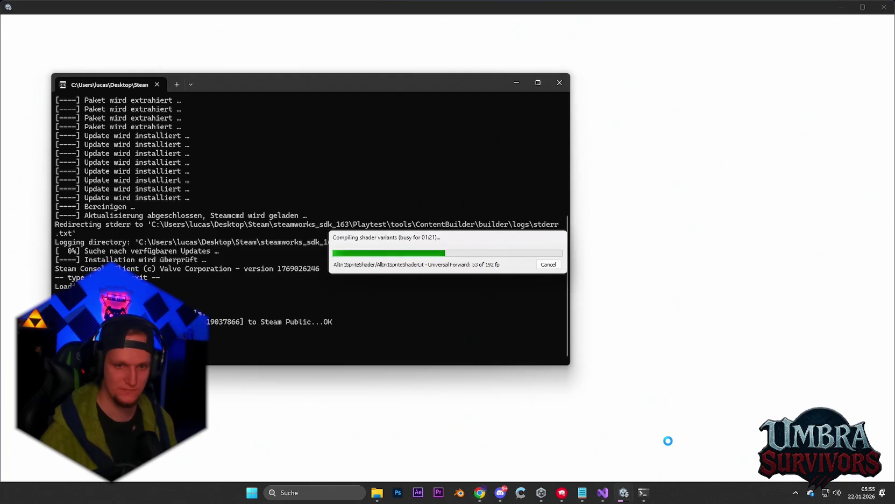
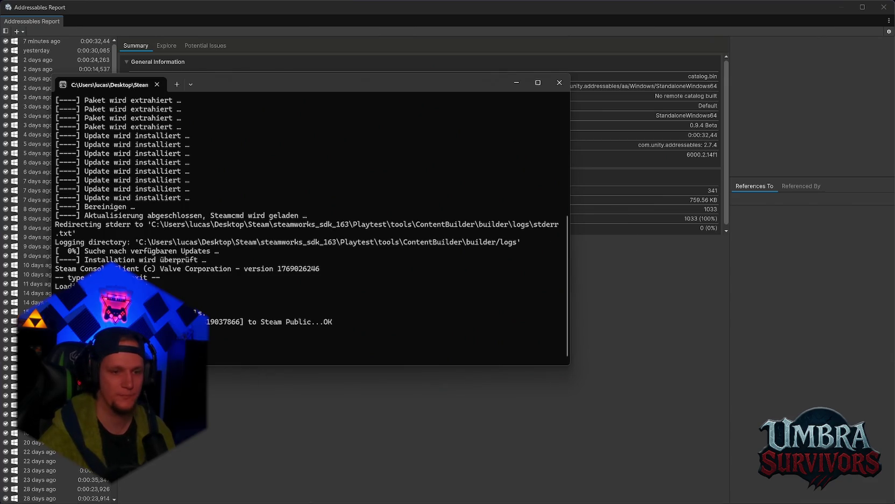
- Run the Playtest run_app_build script in SteamCMD to upload the AppID 4191600 build
{"action": "left_click", "coordinate": [582, 492]}
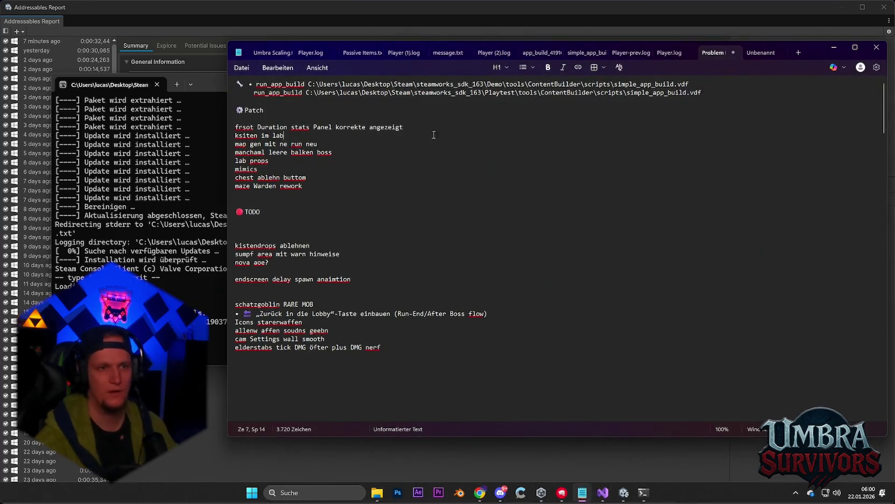
{"action": "left_click_drag", "start_coordinate": [703, 92], "coordinate": [252, 92]}
{"action": "key", "text": "ctrl+c"}
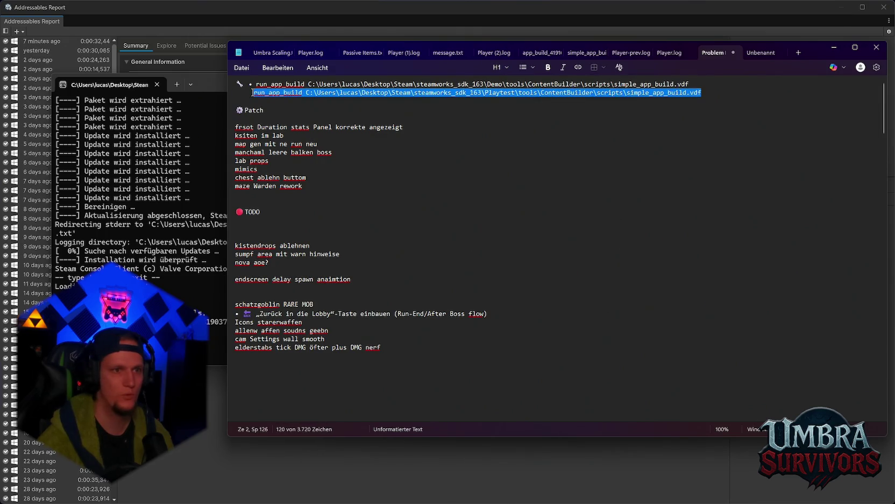
{"action": "left_click", "coordinate": [215, 301]}
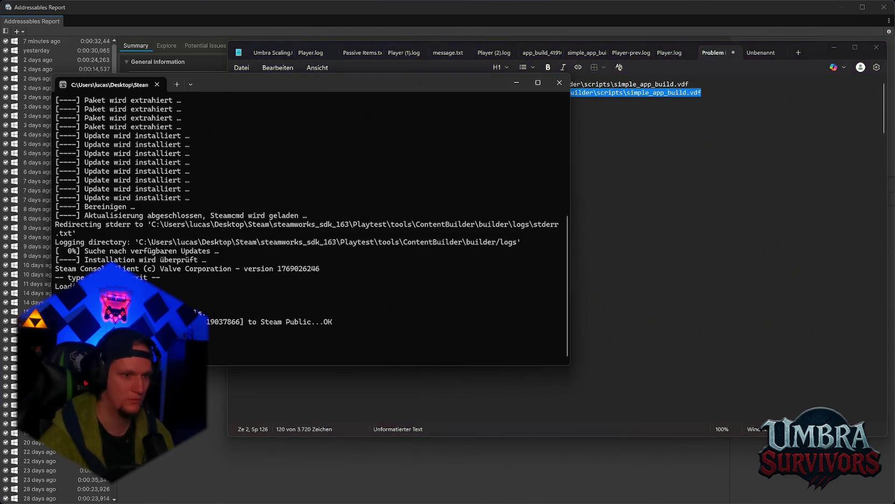
{"action": "key", "text": "ctrl+v"}
{"action": "key", "text": "Return"}
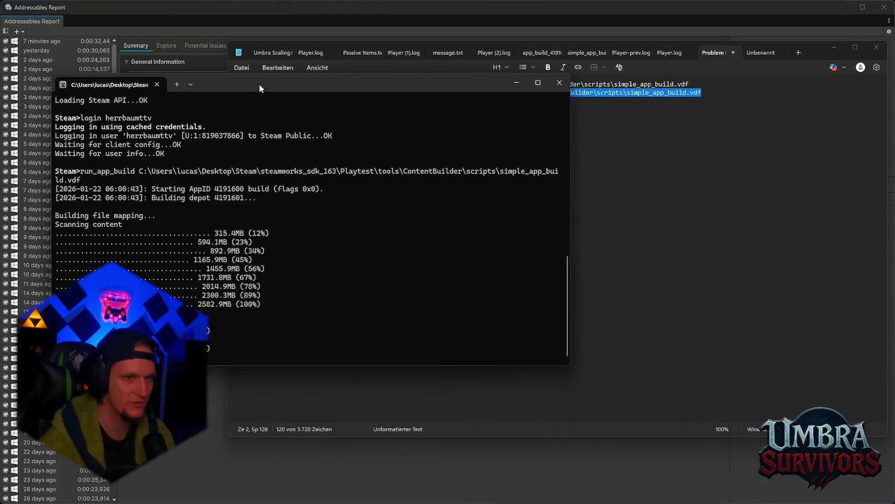
{"action": "mouse_move", "coordinate": [253, 90]}
{"action": "left_mouse_down"}
{"action": "mouse_move", "coordinate": [540, 78]}
{"action": "mouse_move", "coordinate": [488, 100]}
{"action": "mouse_move", "coordinate": [457, 94]}
{"action": "left_mouse_up"}
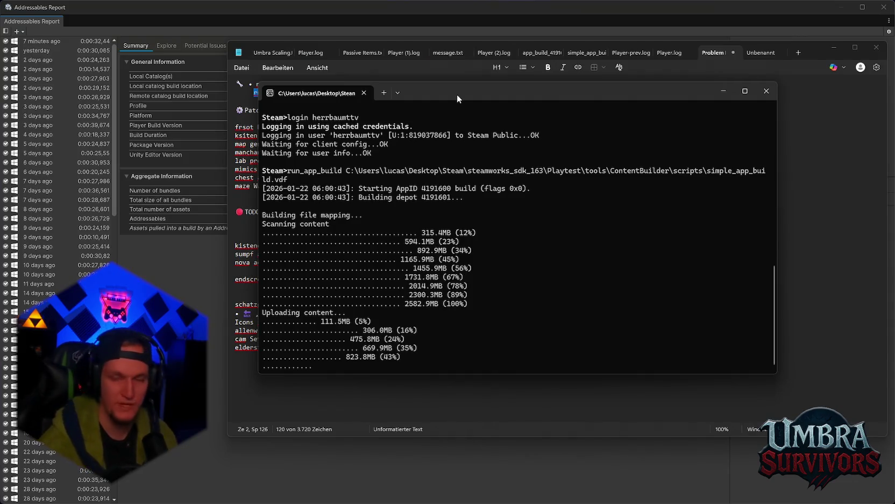
{"action": "left_click", "coordinate": [724, 91]}
- Select the patch note lines, then close SteamCMD once BuildID 21596914 finishes successfully
{"action": "left_click", "coordinate": [311, 190]}
{"action": "left_click_drag", "start_coordinate": [311, 190], "coordinate": [230, 130]}
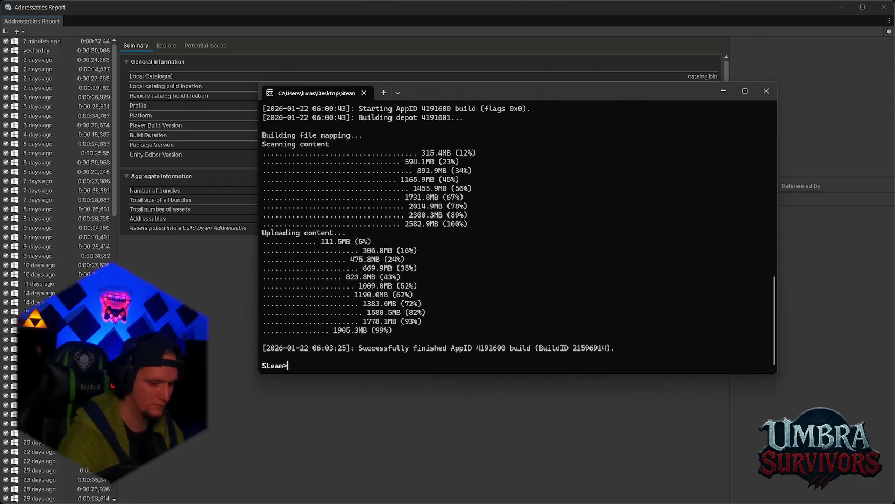
{"action": "left_click", "coordinate": [764, 90]}
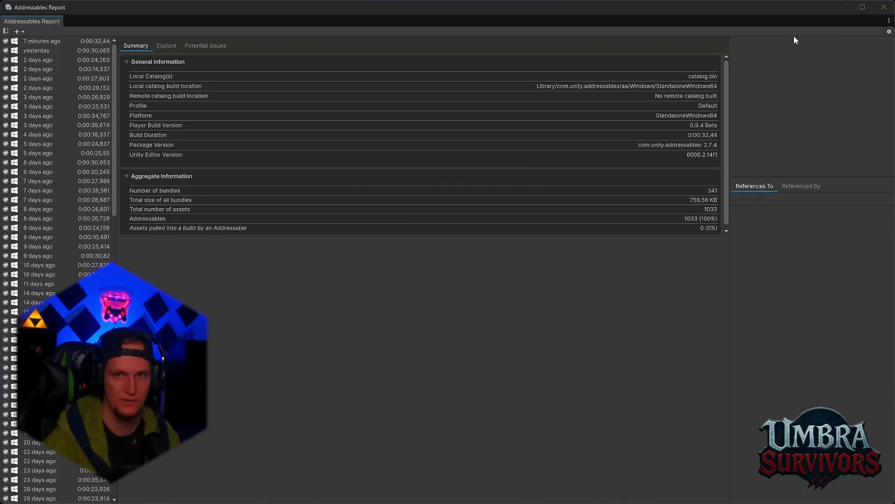
- Close the Addressables report and Build Settings, then open the Chest folder via a 'chest' search
{"action": "left_click", "coordinate": [884, 12]}
{"action": "left_click", "coordinate": [622, 48]}
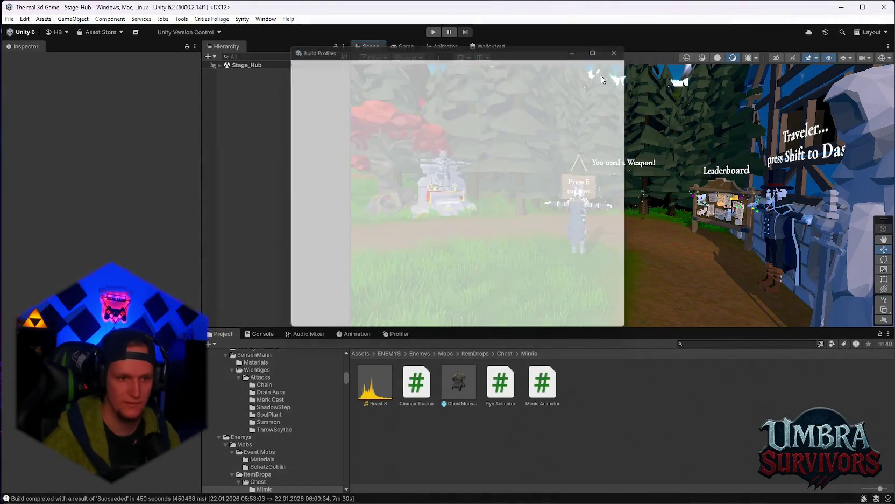
{"action": "scroll", "coordinate": [280, 415], "scroll_direction": "up", "scroll_amount": 3}
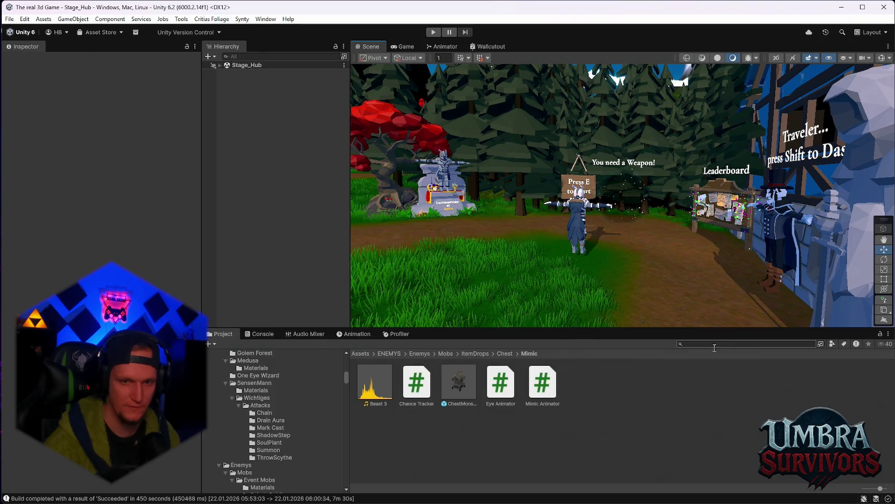
{"action": "left_click", "coordinate": [694, 345]}
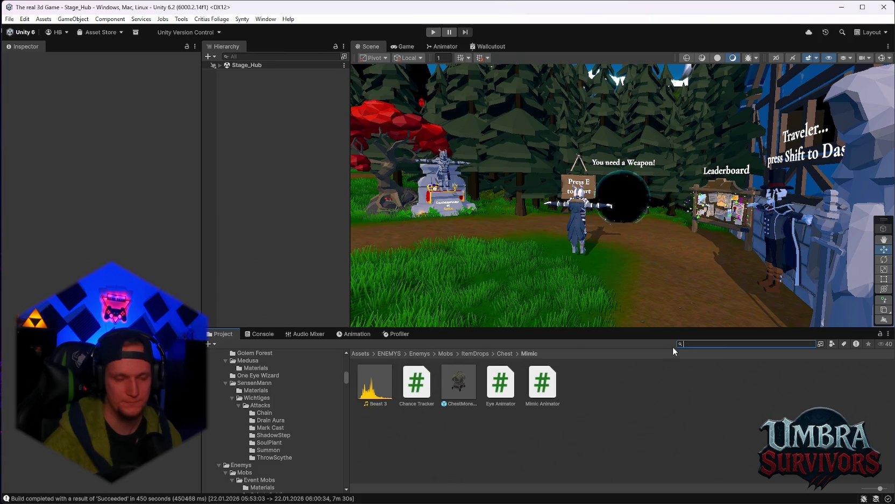
{"action": "type", "text": "chest"}
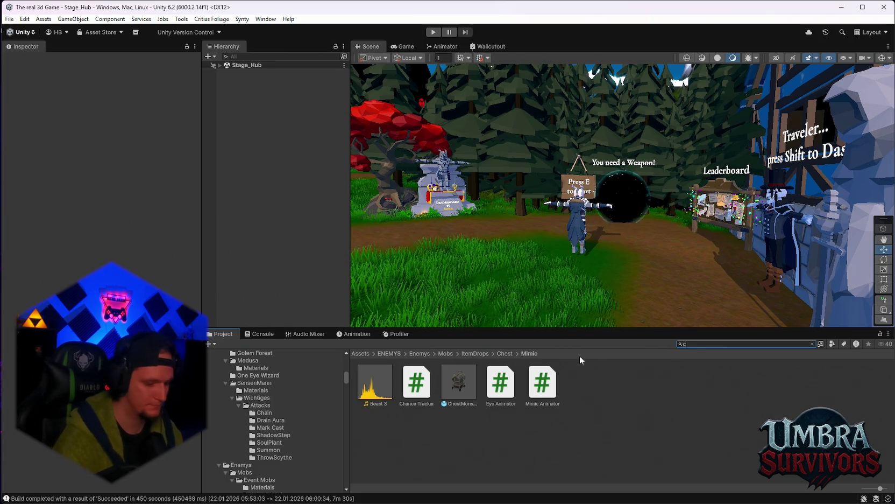
{"action": "double_click", "coordinate": [374, 380]}
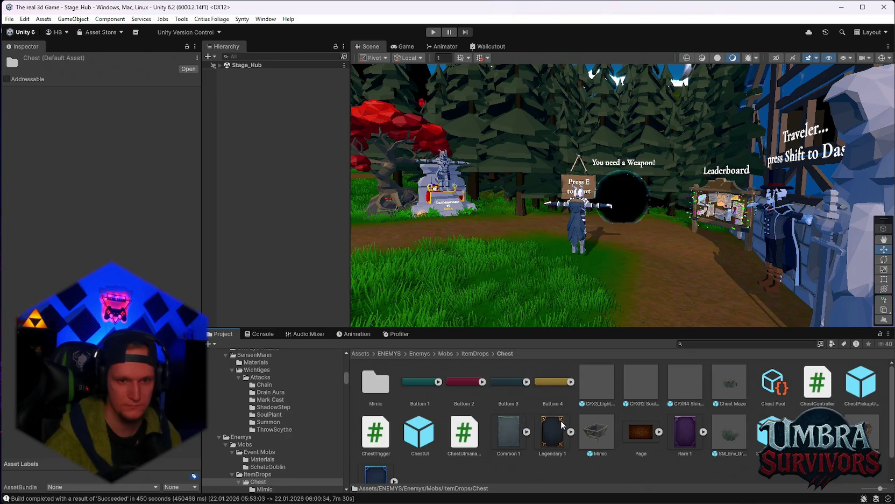
- Inspect the SM_Prop_Chest_03 and Chest Maze prefabs, then open the ChestPickupUIManager prefab
{"action": "left_click", "coordinate": [770, 433]}
{"action": "scroll", "coordinate": [134, 188], "scroll_direction": "down", "scroll_amount": 10}
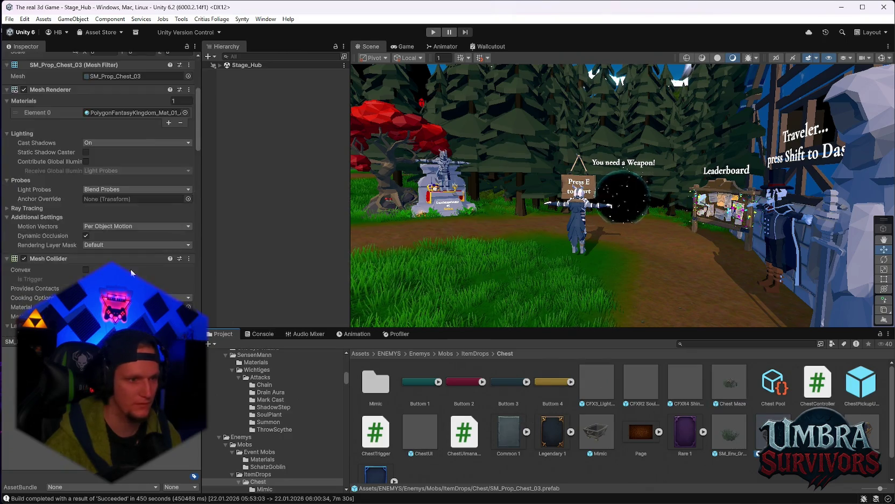
{"action": "scroll", "coordinate": [148, 222], "scroll_direction": "down", "scroll_amount": 15}
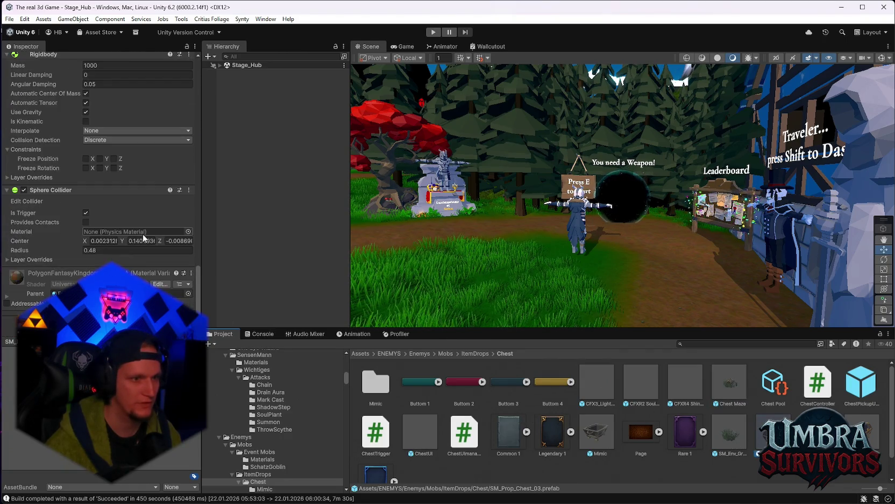
{"action": "left_click", "coordinate": [720, 407]}
{"action": "scroll", "coordinate": [122, 229], "scroll_direction": "down", "scroll_amount": 10}
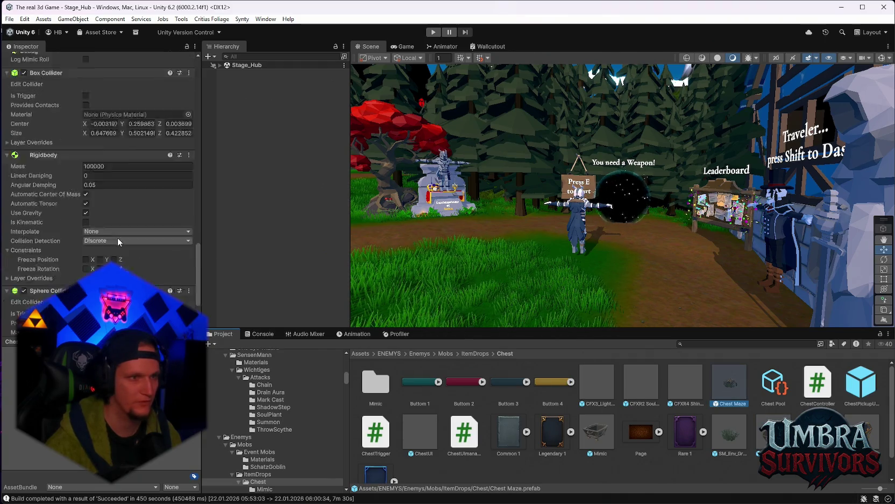
{"action": "scroll", "coordinate": [117, 238], "scroll_direction": "up", "scroll_amount": 15}
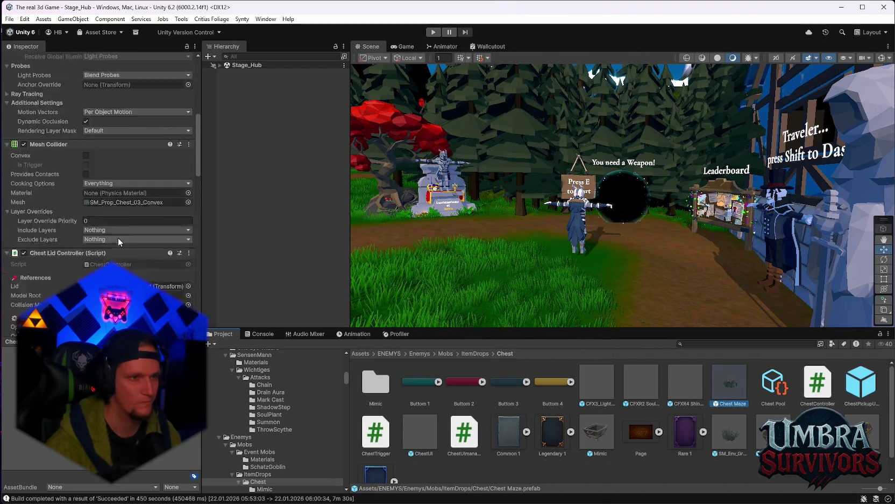
{"action": "scroll", "coordinate": [122, 237], "scroll_direction": "down", "scroll_amount": 10}
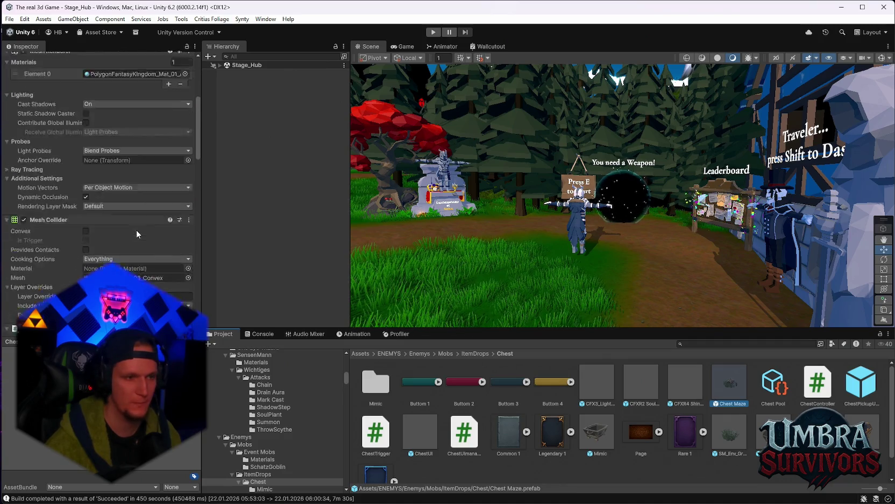
{"action": "scroll", "coordinate": [137, 230], "scroll_direction": "down", "scroll_amount": 15}
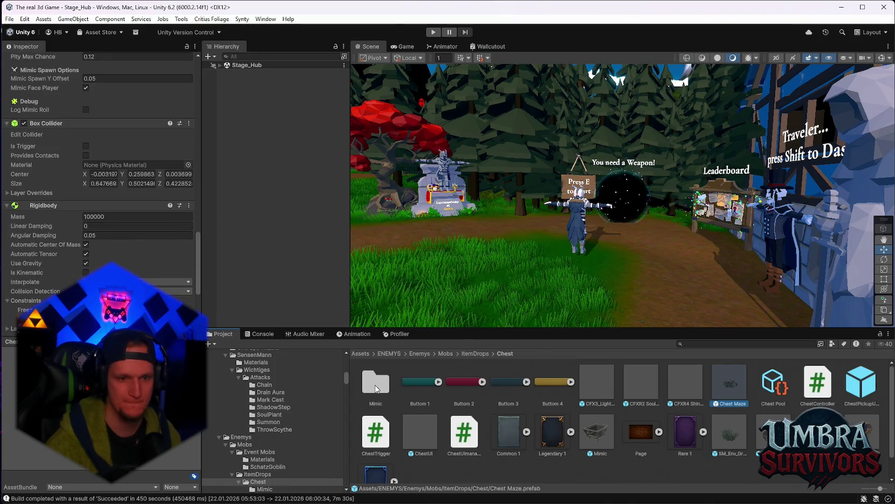
{"action": "double_click", "coordinate": [860, 383]}
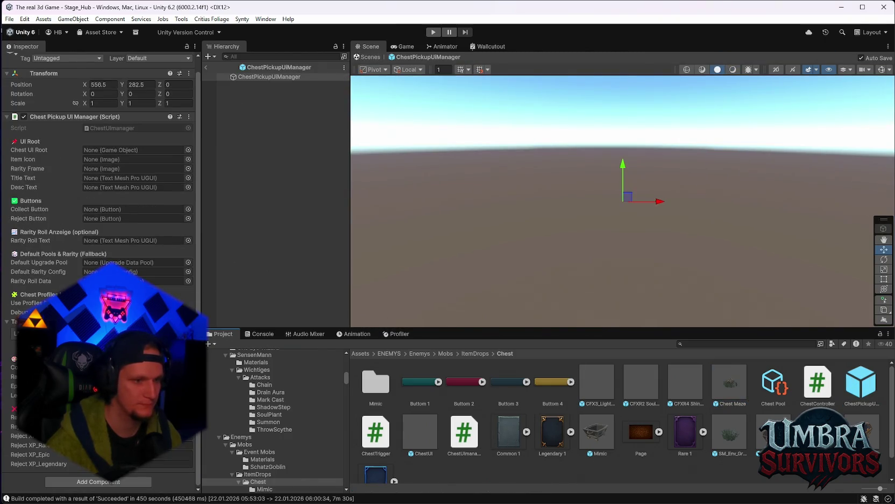
- Load the Stage_Forest scene from the recent scenes list
{"action": "scroll", "coordinate": [102, 269], "scroll_direction": "down", "scroll_amount": 1}
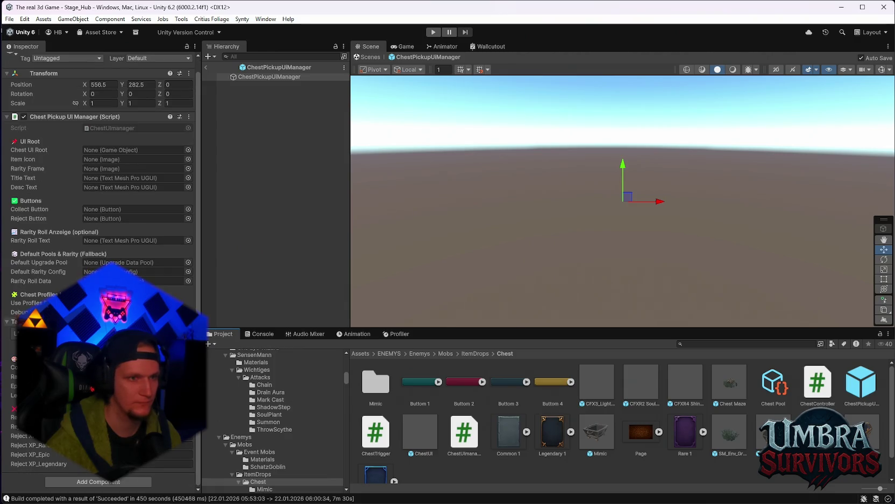
{"action": "scroll", "coordinate": [79, 228], "scroll_direction": "up", "scroll_amount": 1}
{"action": "left_click", "coordinate": [9, 19]}
{"action": "mouse_move", "coordinate": [33, 52]}
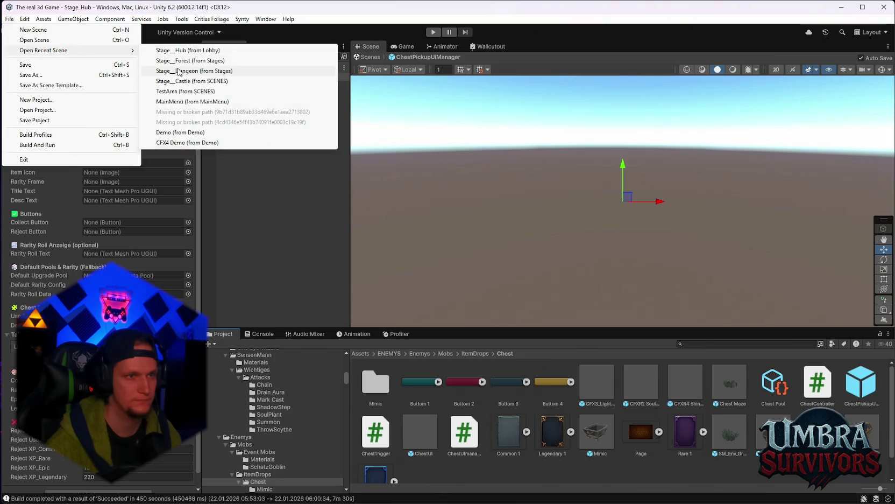
{"action": "left_click", "coordinate": [193, 60]}
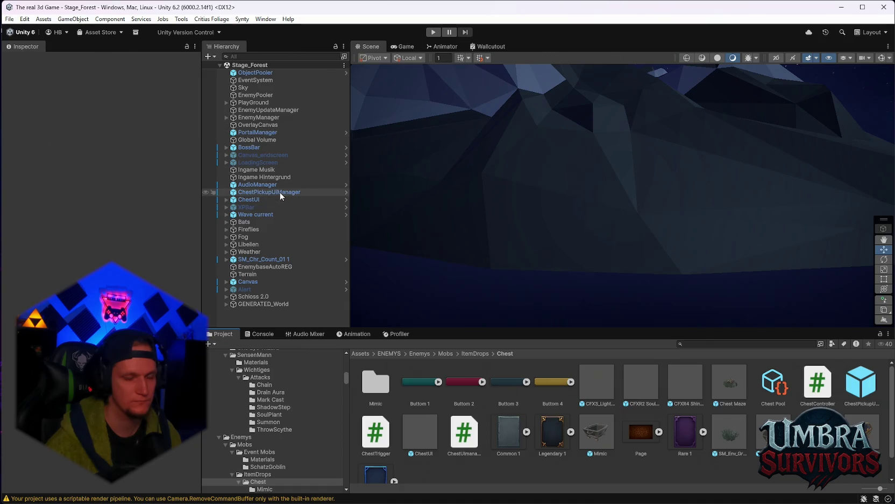
- Change ChestPickupUIManager's Reject XP_Epic and Reject XP_Legendary values in the Inspector
{"action": "left_click", "coordinate": [274, 193]}
{"action": "scroll", "coordinate": [97, 215], "scroll_direction": "down", "scroll_amount": 10}
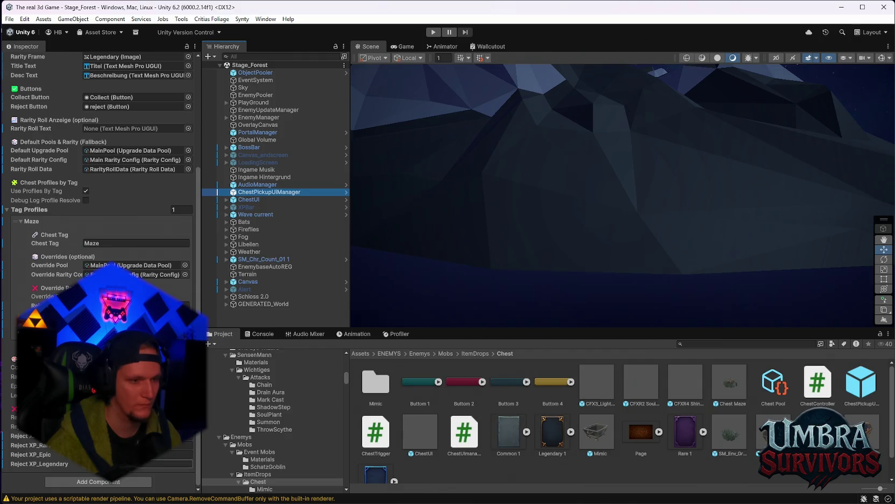
{"action": "left_click", "coordinate": [173, 454]}
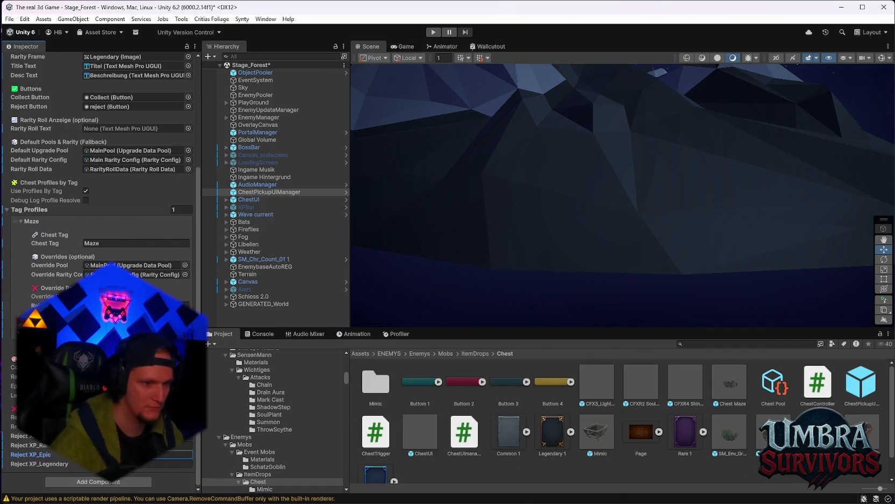
{"action": "left_click", "coordinate": [167, 463]}
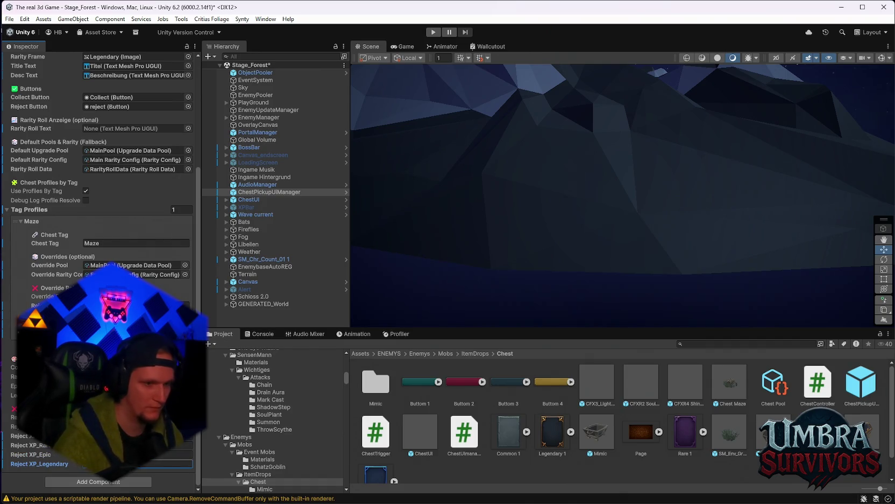
{"action": "key", "text": "Return"}
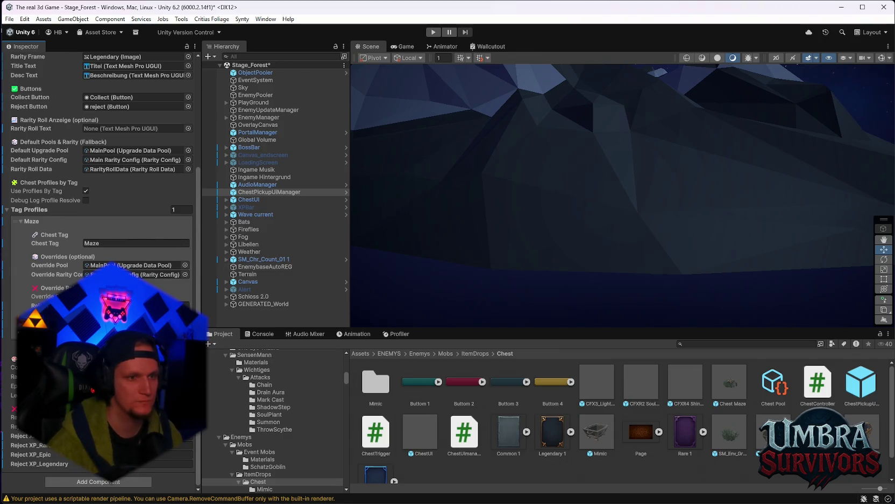
{"action": "scroll", "coordinate": [97, 216], "scroll_direction": "up", "scroll_amount": 4}
{"action": "scroll", "coordinate": [97, 215], "scroll_direction": "down", "scroll_amount": 4}
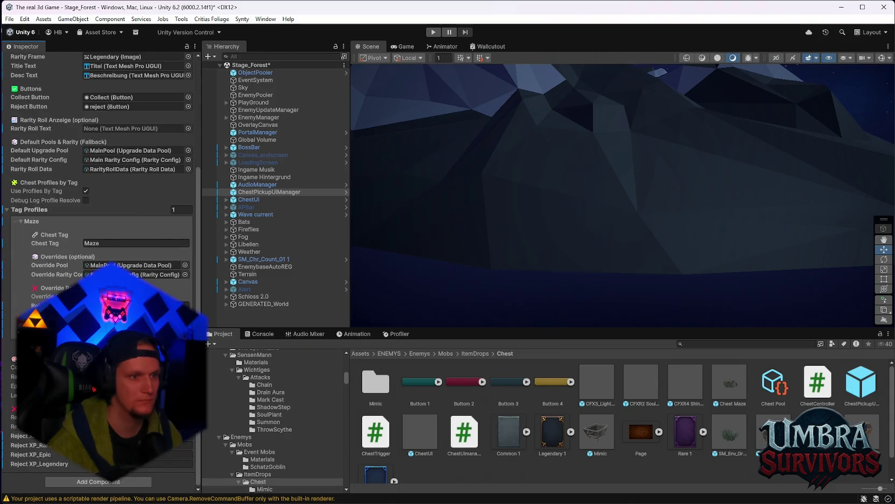
{"action": "scroll", "coordinate": [97, 215], "scroll_direction": "up", "scroll_amount": 5}
- Apply all prefab overrides to the ChestPickupUIManager
{"action": "left_click", "coordinate": [9, 19]}
{"action": "left_click", "coordinate": [36, 135]}
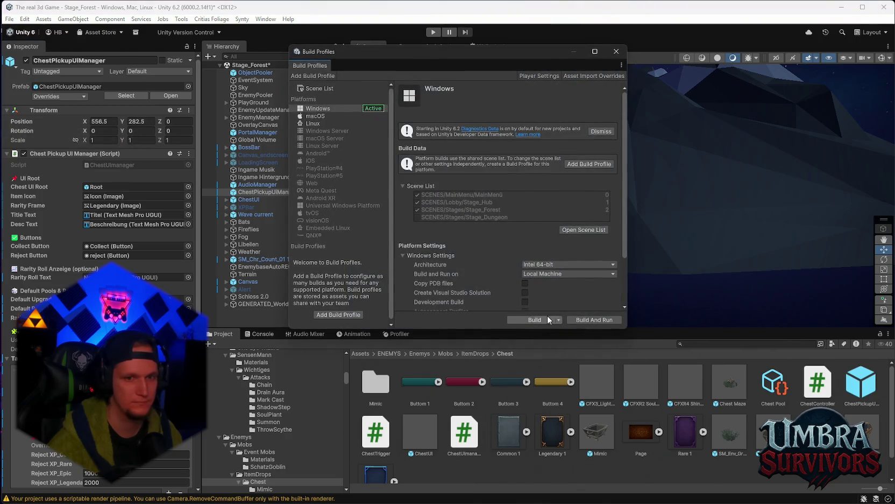
{"action": "left_click", "coordinate": [616, 51]}
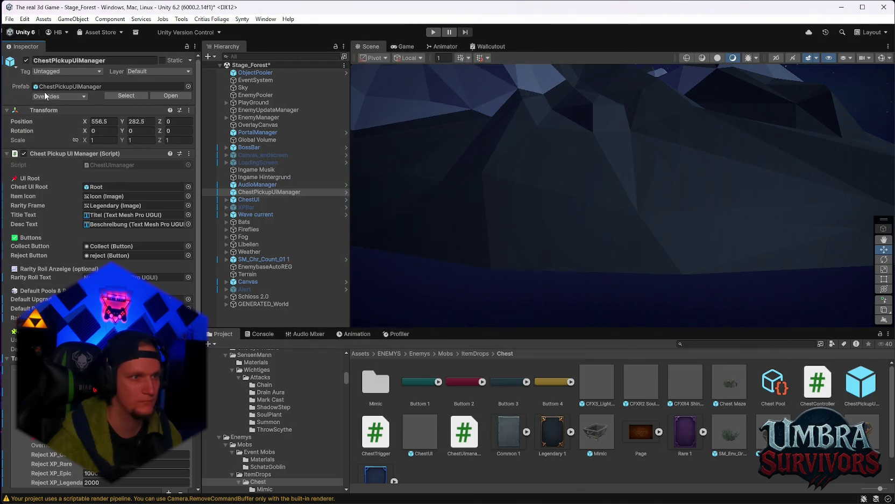
{"action": "left_click", "coordinate": [43, 96]}
{"action": "left_click", "coordinate": [125, 168]}
- Build the Windows player into the ContentBuilder content folder, saving the scene first
{"action": "left_click", "coordinate": [9, 18]}
{"action": "left_click", "coordinate": [36, 135]}
{"action": "left_click", "coordinate": [534, 321]}
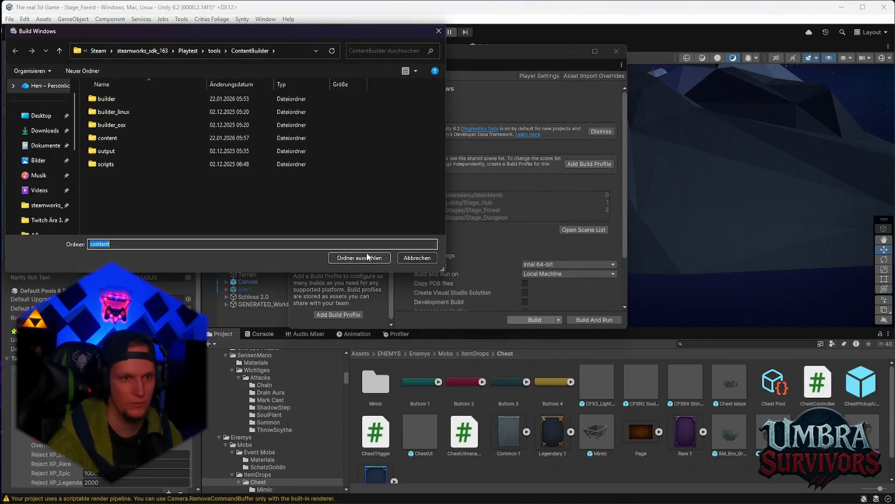
{"action": "left_click", "coordinate": [364, 257]}
{"action": "left_click", "coordinate": [455, 275]}
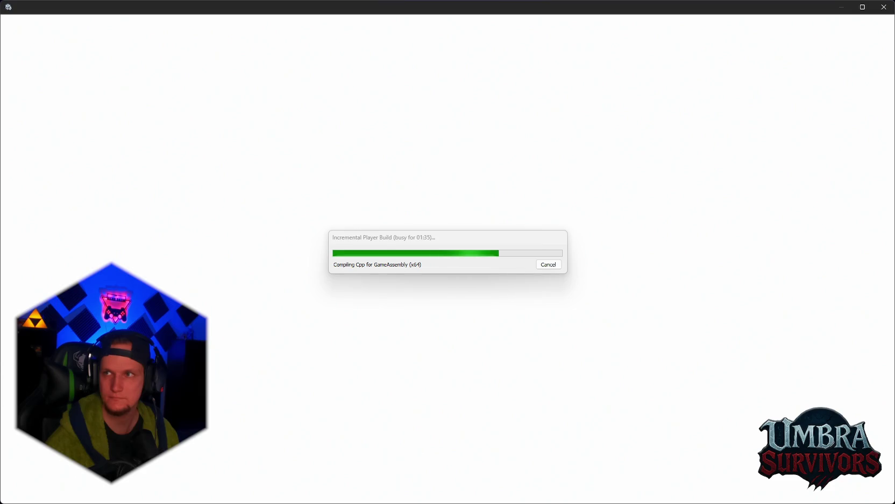
- Switch to Discord and maximize it on the Patches channel
{"action": "key", "text": "alt+Tab"}
{"action": "key", "text": "super+Up"}
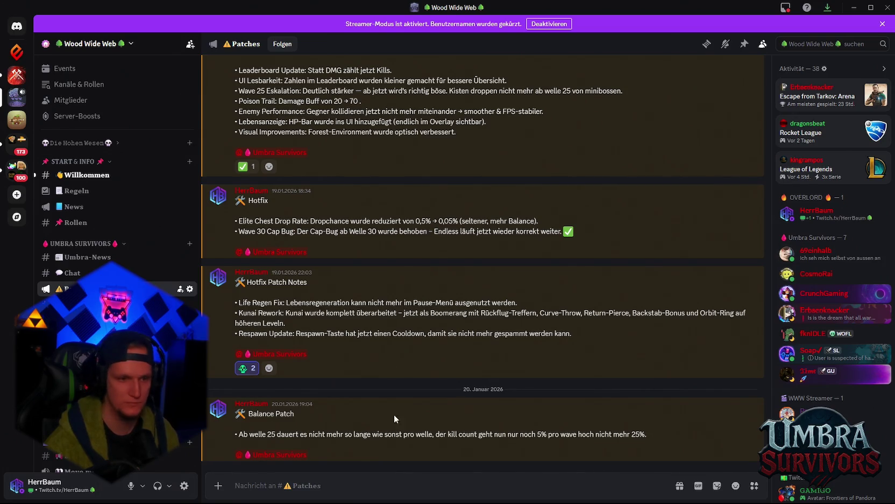
- Paste the prepared patch notes into the Patches message box
{"action": "key", "text": "ctrl+v"}
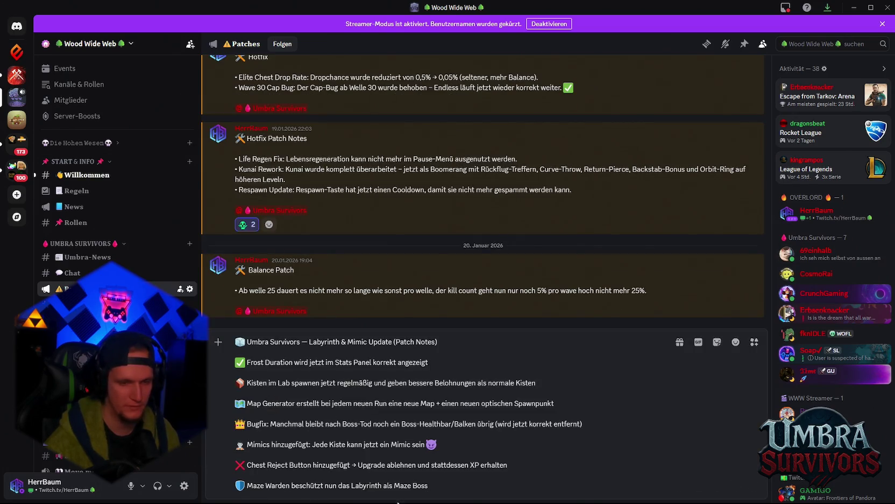
{"action": "mouse_move", "coordinate": [444, 499]}
{"action": "left_click", "coordinate": [593, 492]}
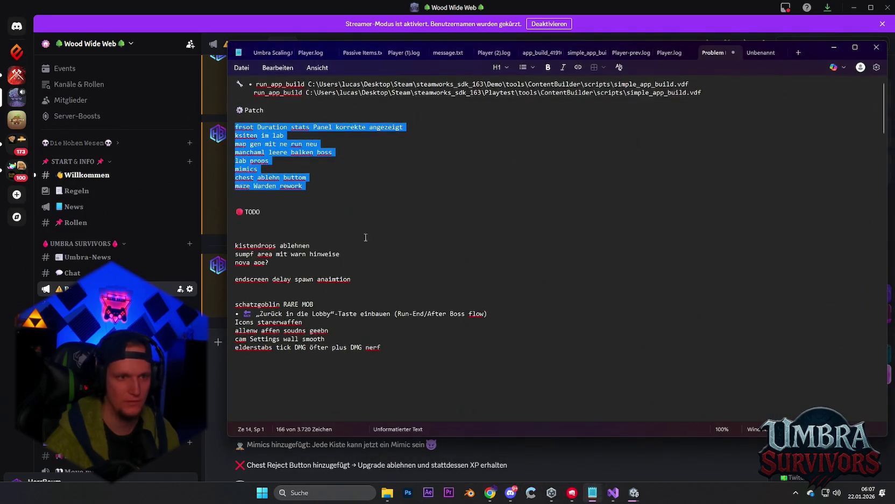
{"action": "left_click", "coordinate": [252, 86]}
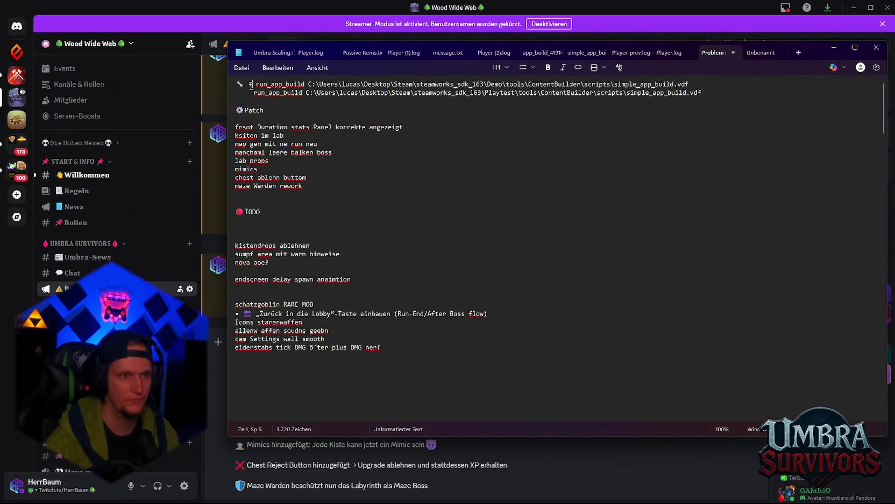
{"action": "left_click", "coordinate": [834, 46]}
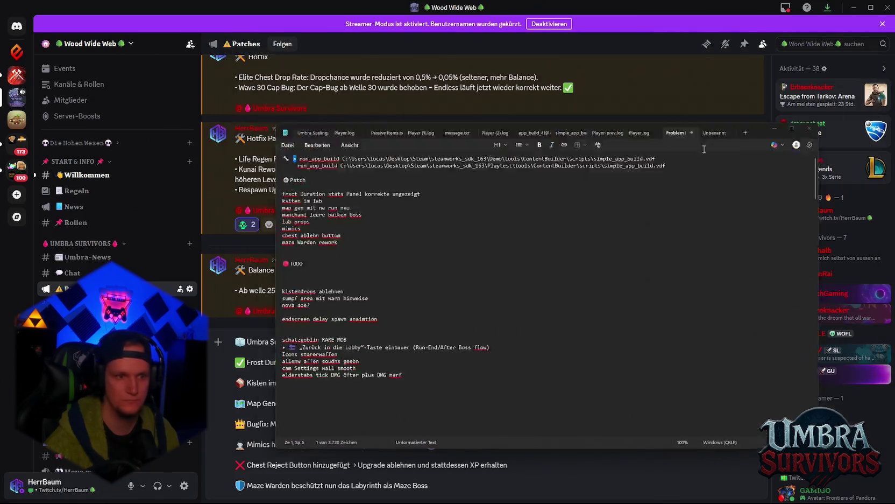
- Replace each line's leading emoji with a • bullet
{"action": "left_click", "coordinate": [246, 364]}
{"action": "key", "text": "shift+Left"}
{"action": "type", "text": "•"}
{"action": "left_click", "coordinate": [246, 382]}
{"action": "key", "text": "shift+Left"}
{"action": "type", "text": "•"}
{"action": "left_click", "coordinate": [247, 403]}
{"action": "key", "text": "shift+Left"}
{"action": "type", "text": "•"}
{"action": "left_click", "coordinate": [246, 423]}
{"action": "key", "text": "shift+Left"}
{"action": "type", "text": "•"}
{"action": "left_click", "coordinate": [247, 444]}
{"action": "key", "text": "shift+Left"}
{"action": "key", "text": "BackSpace"}
{"action": "type", "text": "•"}
{"action": "left_click", "coordinate": [246, 465]}
{"action": "key", "text": "shift+Left"}
{"action": "type", "text": "•"}
{"action": "left_click", "coordinate": [247, 485]}
{"action": "key", "text": "shift+Left"}
{"action": "type", "text": "•"}
- Delete the blank lines between bullets, restoring the Mimics line after an accidental edit
{"action": "left_click", "coordinate": [241, 475]}
{"action": "key", "text": "BackSpace"}
{"action": "left_click", "coordinate": [244, 456]}
{"action": "key", "text": "shift+Down"}
{"action": "type", "text": "M"}
{"action": "key", "text": "ctrl+z"}
{"action": "key", "text": "Left"}
{"action": "key", "text": "BackSpace"}
{"action": "key", "text": "BackSpace"}
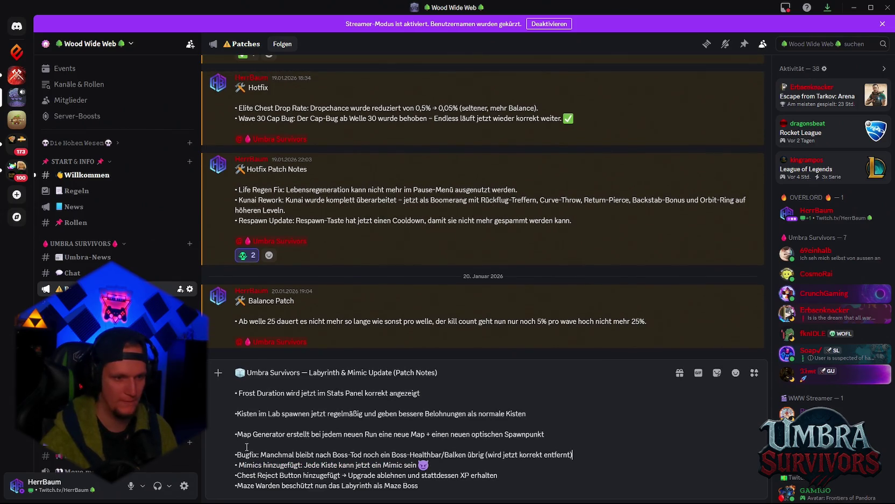
{"action": "left_click", "coordinate": [247, 446]}
{"action": "key", "text": "BackSpace"}
{"action": "left_click", "coordinate": [250, 436]}
{"action": "key", "text": "BackSpace"}
{"action": "left_click", "coordinate": [245, 424]}
{"action": "key", "text": "BackSpace"}
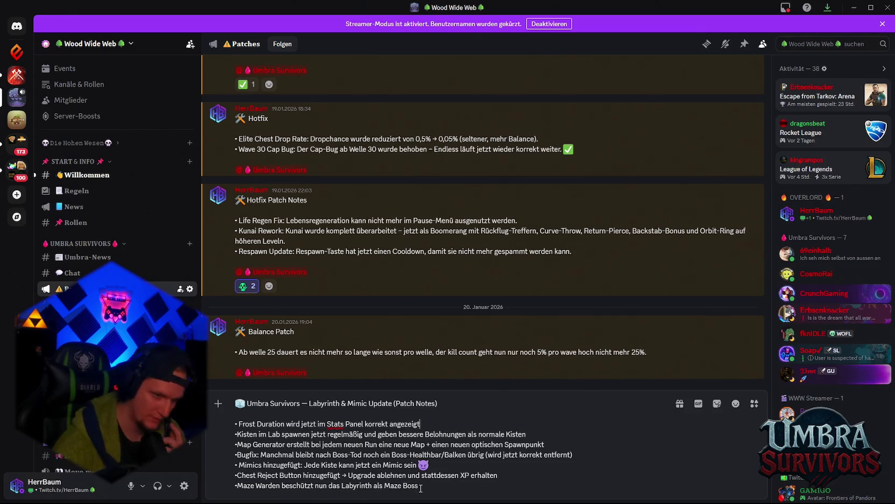
- Add an Umbra Survivors role mention on a new line below the last bullet
{"action": "key", "text": "shift+Return"}
{"action": "key", "text": "shift+Return"}
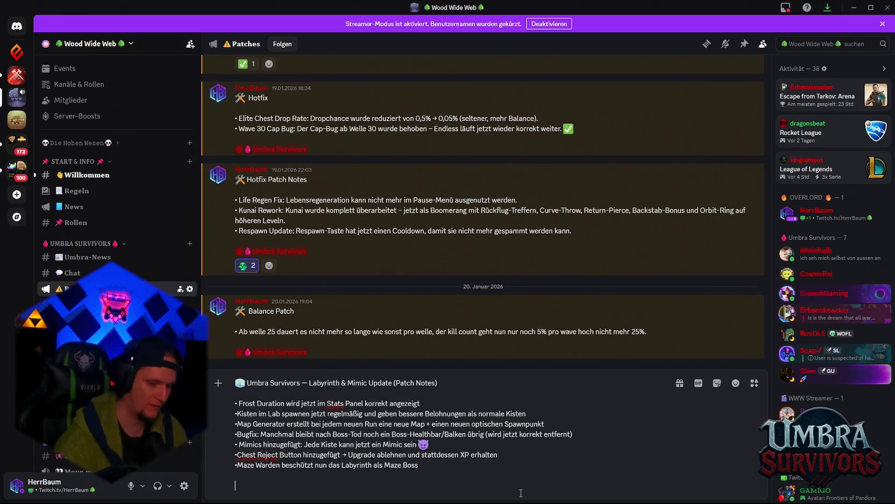
{"action": "type", "text": "@umbr"}
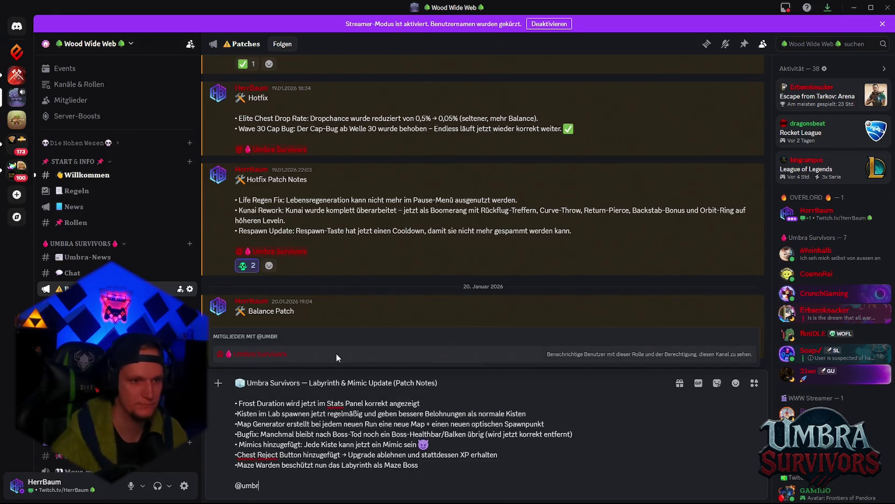
{"action": "left_click", "coordinate": [336, 353]}
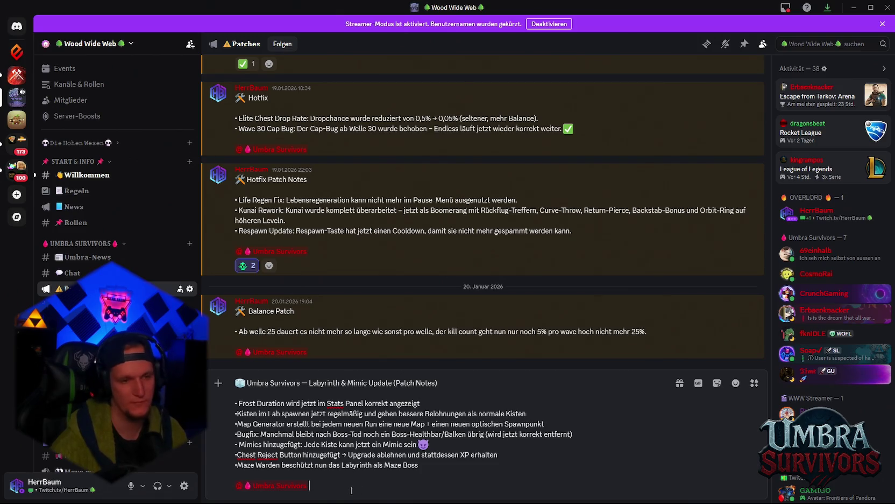
{"action": "left_click", "coordinate": [593, 499]}
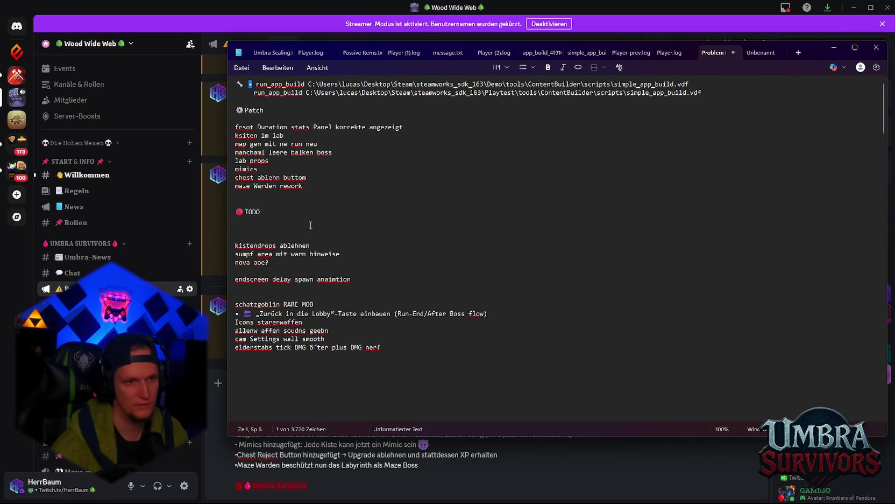
- Delete the posted patch lines and the 'kistendrops ablehnen' to-do from Notepad
{"action": "left_click_drag", "start_coordinate": [310, 186], "coordinate": [235, 127]}
{"action": "key", "text": "BackSpace"}
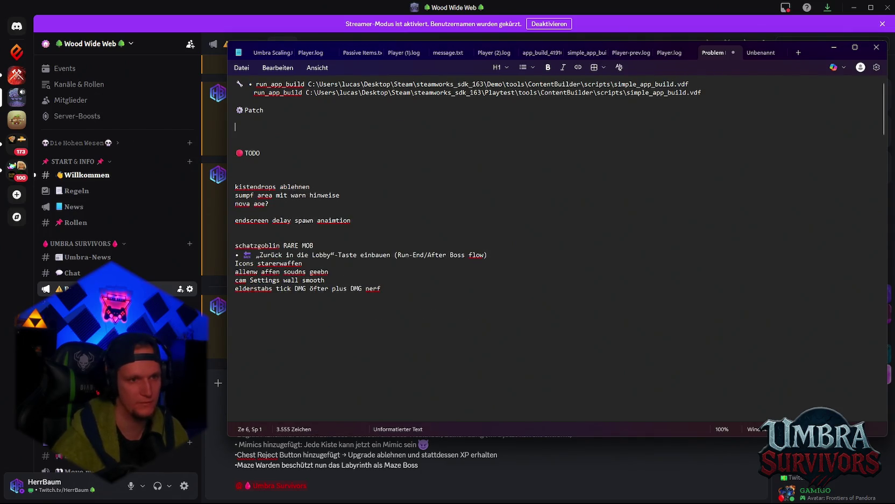
{"action": "left_click_drag", "start_coordinate": [312, 187], "coordinate": [235, 187]}
{"action": "key", "text": "BackSpace"}
{"action": "key", "text": "BackSpace"}
{"action": "key", "text": "BackSpace"}
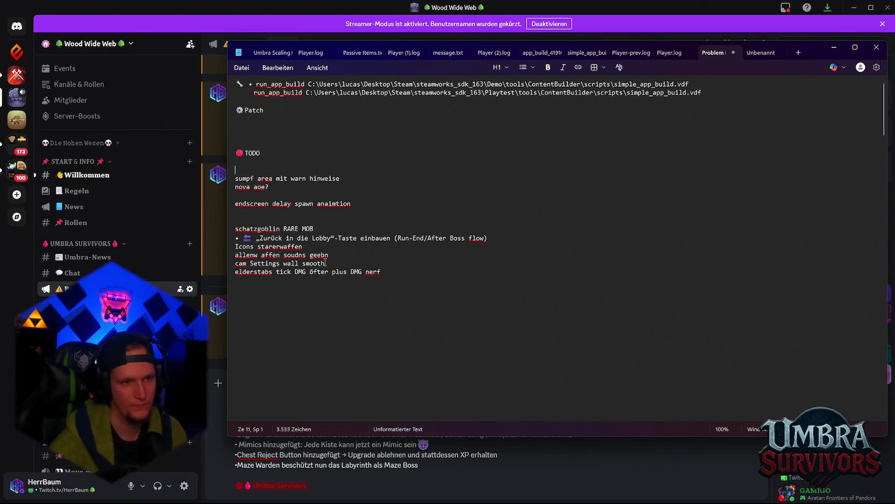
{"action": "scroll", "coordinate": [342, 264], "scroll_direction": "down", "scroll_amount": 4}
{"action": "scroll", "coordinate": [342, 265], "scroll_direction": "down", "scroll_amount": 4}
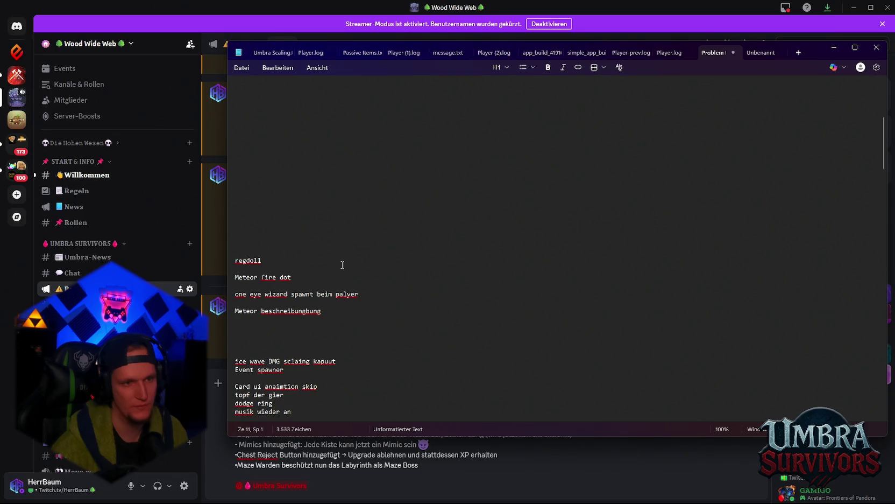
{"action": "scroll", "coordinate": [342, 263], "scroll_direction": "up", "scroll_amount": 10}
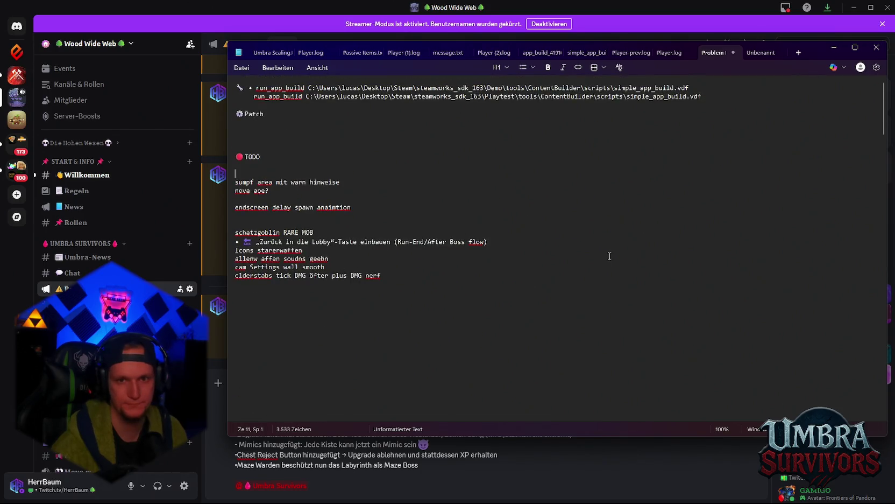
{"action": "scroll", "coordinate": [610, 256], "scroll_direction": "down", "scroll_amount": 20}
{"action": "scroll", "coordinate": [620, 260], "scroll_direction": "up", "scroll_amount": 20}
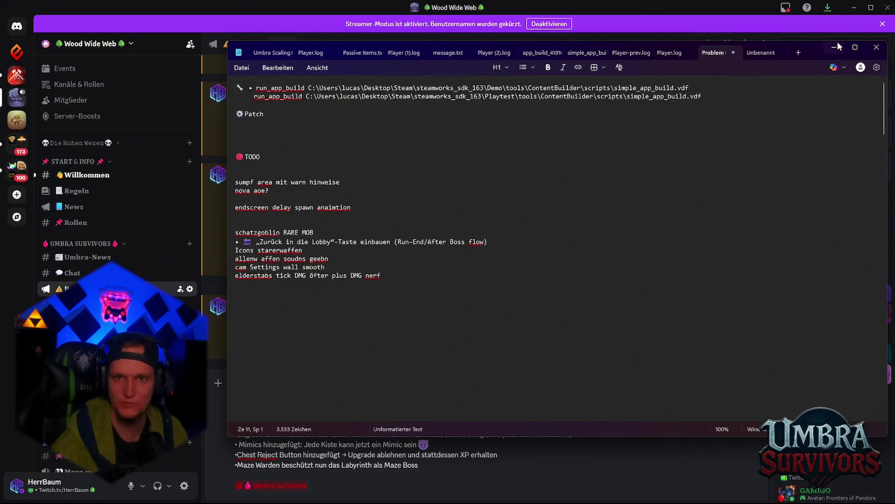
{"action": "left_click", "coordinate": [836, 47]}
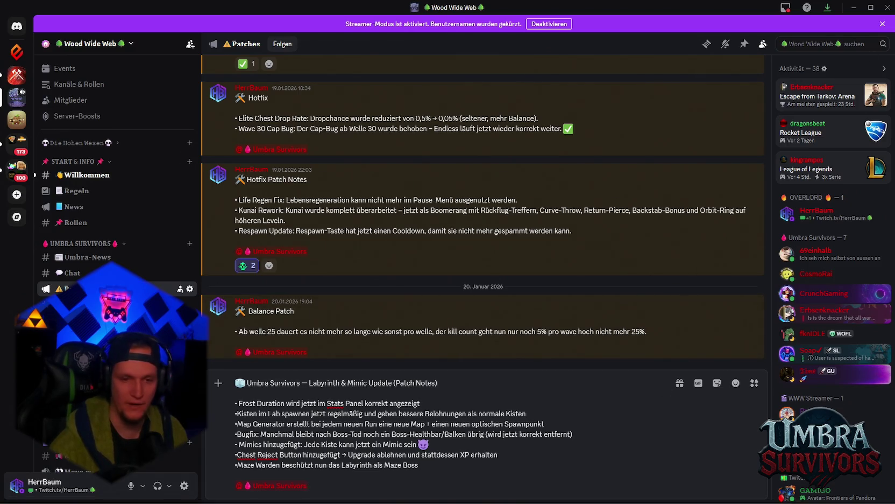
- Check the Unity build progress from its taskbar preview, then bring up SteamCMD
{"action": "mouse_move", "coordinate": [641, 484]}
{"action": "left_click", "coordinate": [661, 411]}
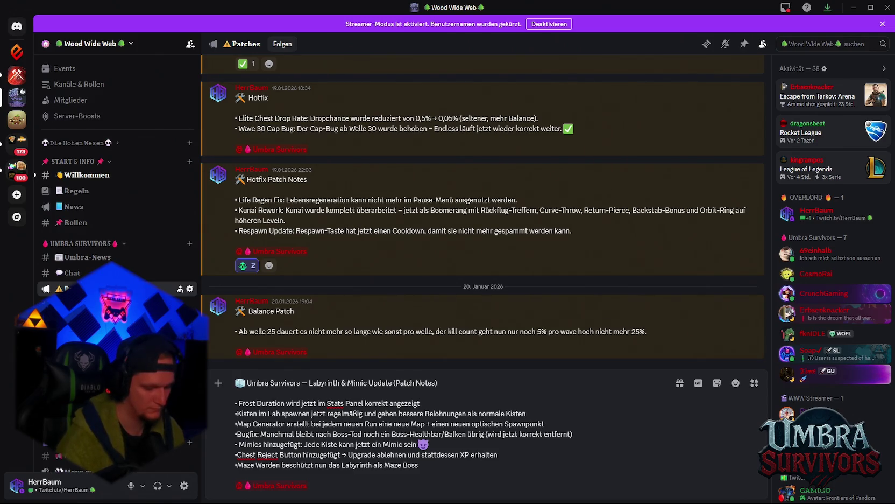
{"action": "mouse_move", "coordinate": [388, 498]}
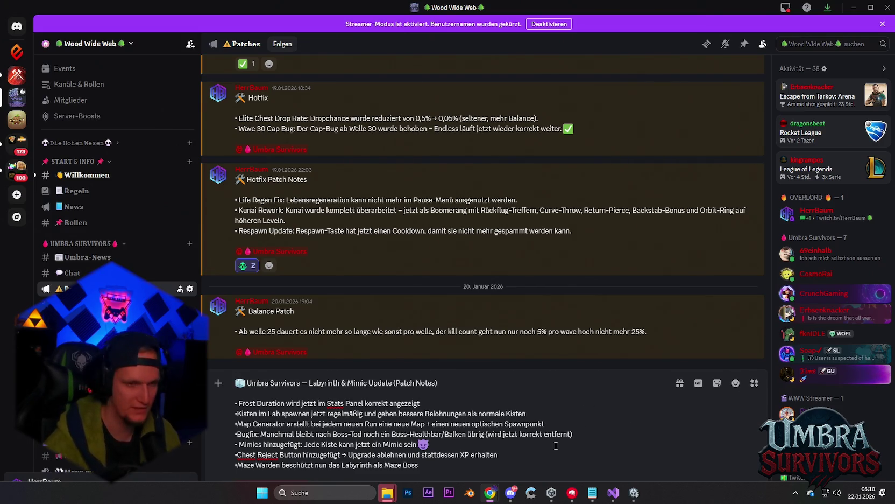
{"action": "mouse_move", "coordinate": [387, 491]}
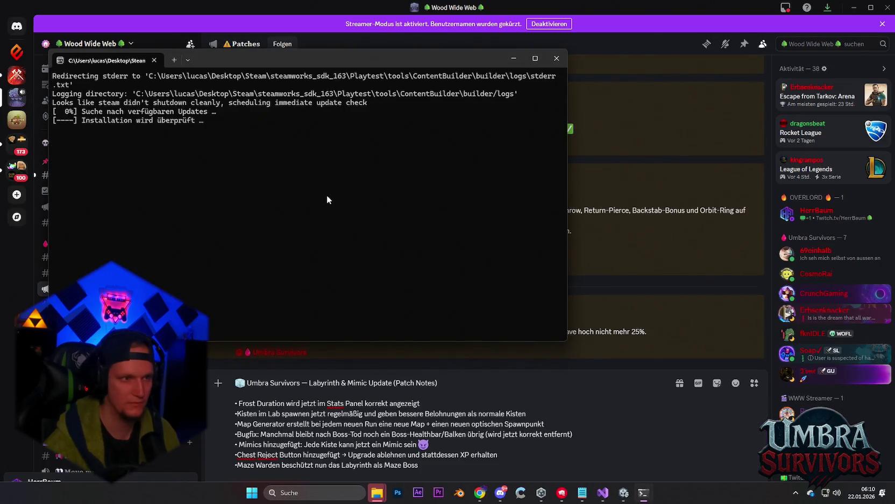
- Copy the Playtest run_app_build command from Notepad and run it in SteamCMD
{"action": "left_click_drag", "start_coordinate": [233, 60], "coordinate": [239, 229]}
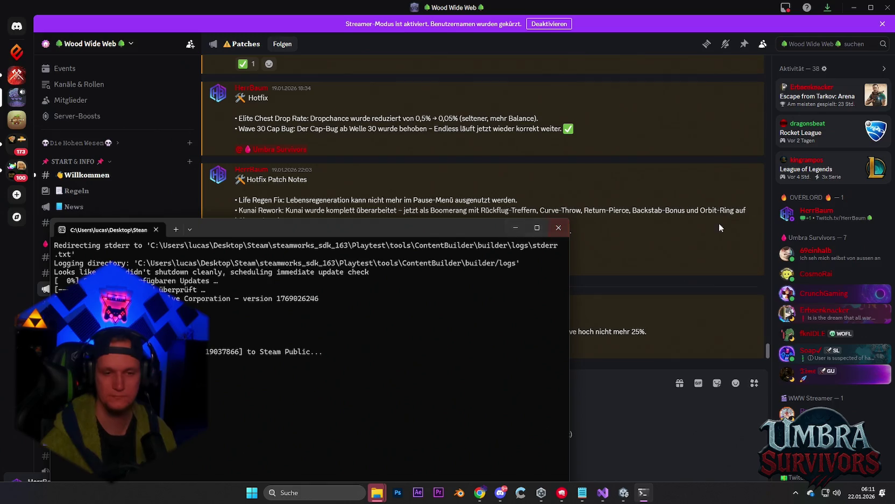
{"action": "left_click", "coordinate": [582, 493]}
{"action": "left_click_drag", "start_coordinate": [713, 95], "coordinate": [253, 96]}
{"action": "key", "text": "ctrl+c"}
{"action": "key", "text": "alt+Tab"}
{"action": "key", "text": "ctrl+v"}
{"action": "key", "text": "Return"}
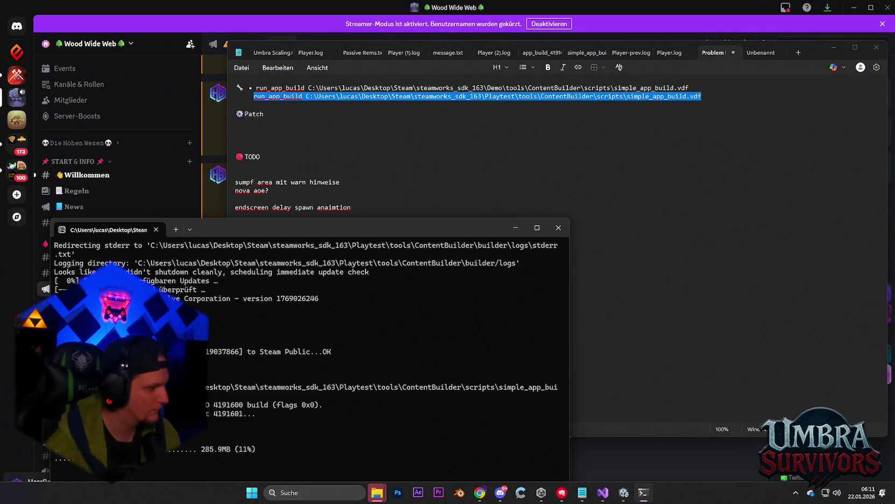
- Minimize Notepad and return to Discord's drafted Labyrinth & Mimic patch notes
{"action": "left_click", "coordinate": [834, 41]}
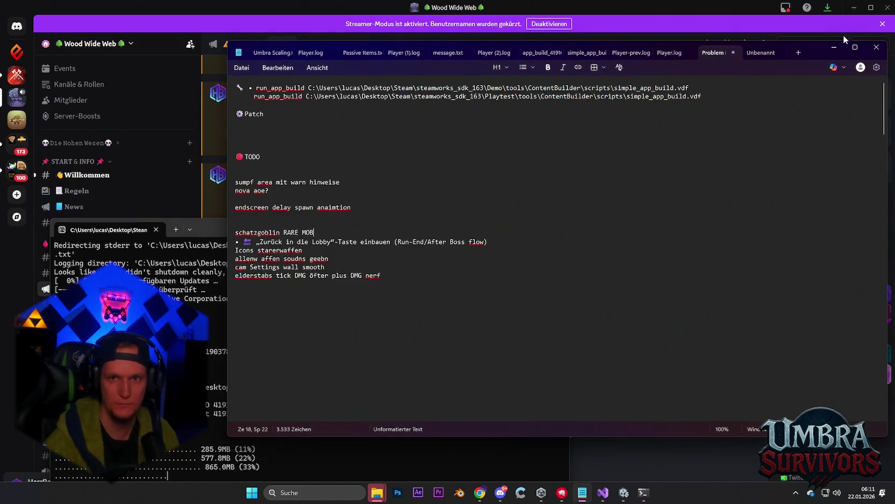
{"action": "left_click_drag", "start_coordinate": [834, 40], "coordinate": [836, 45]}
{"action": "left_click", "coordinate": [832, 50]}
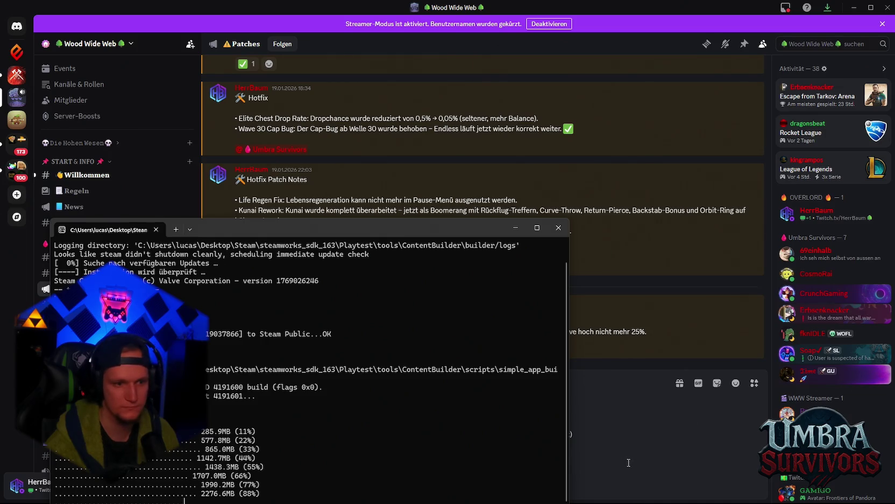
{"action": "mouse_move", "coordinate": [642, 501]}
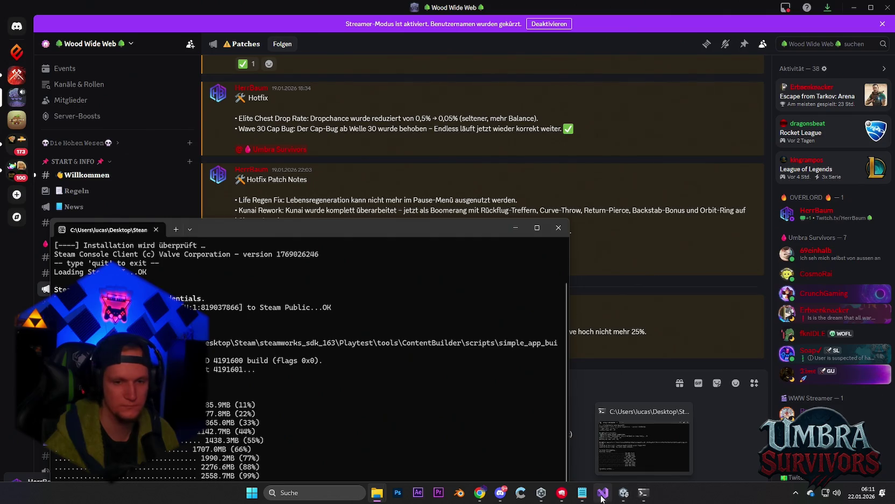
{"action": "mouse_move", "coordinate": [487, 501]}
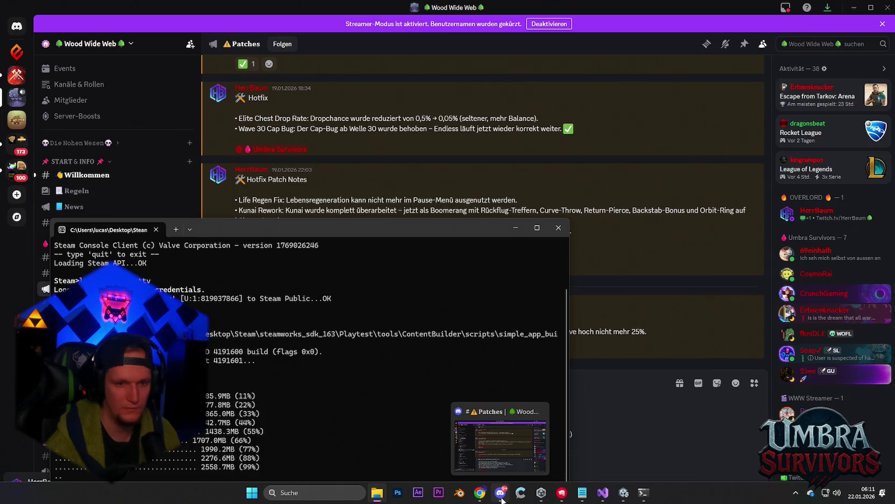
{"action": "left_click", "coordinate": [626, 436]}
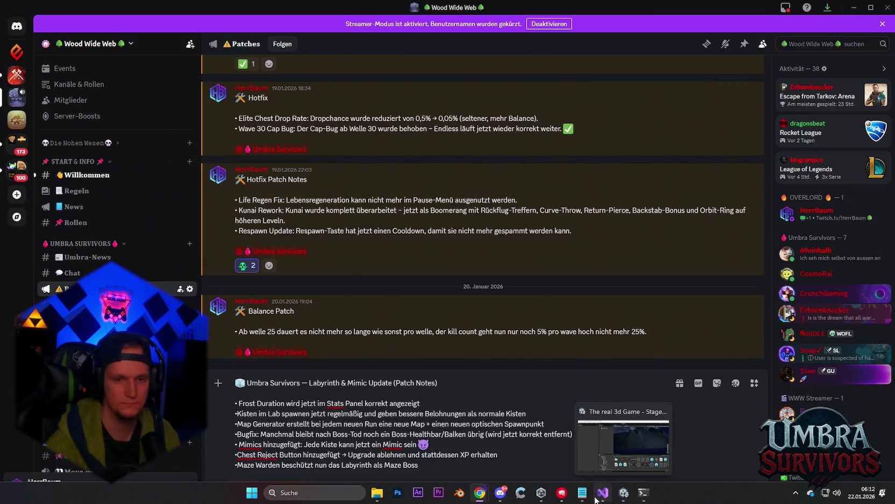
- Go back to the SteamCMD console, where AppID 4191600's build finished as BuildID 21596994
{"action": "mouse_move", "coordinate": [570, 498]}
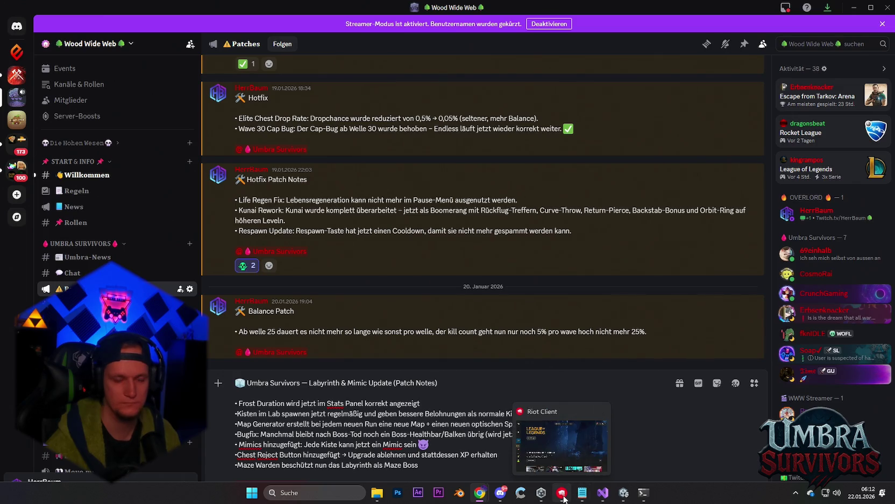
{"action": "left_click", "coordinate": [643, 494]}
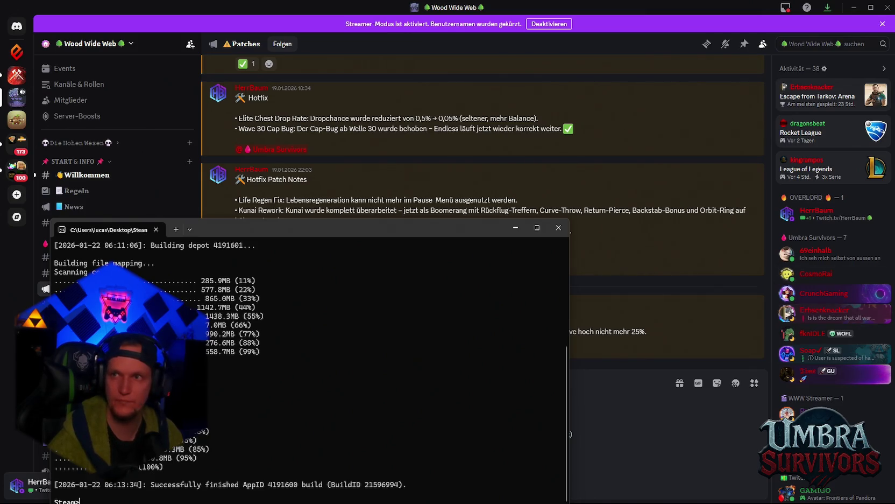
- Assign build 21596994 to the default branch and set it live, confirming with the mobile code
{"action": "key", "text": "alt+Tab"}
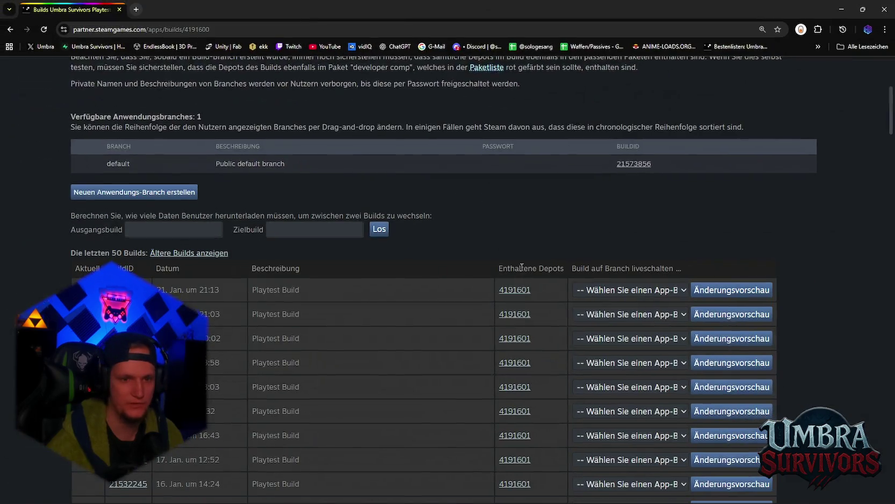
{"action": "left_click", "coordinate": [630, 289]}
{"action": "left_click", "coordinate": [604, 322]}
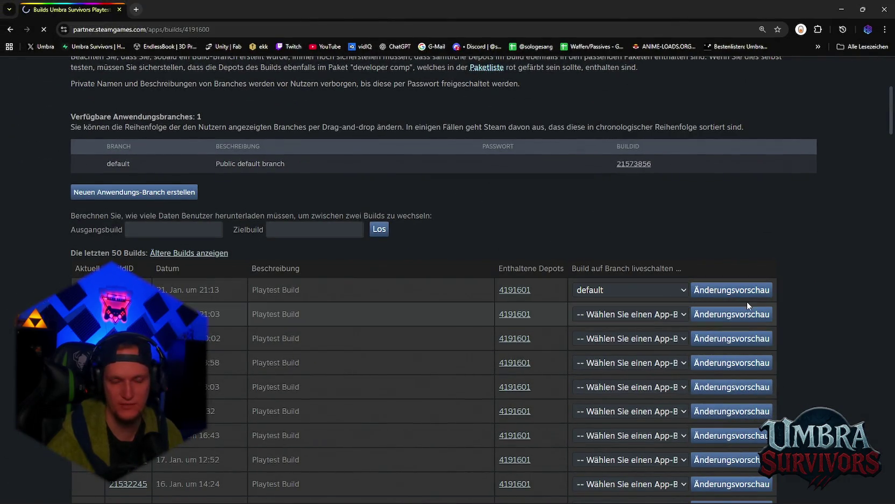
{"action": "left_click", "coordinate": [746, 294]}
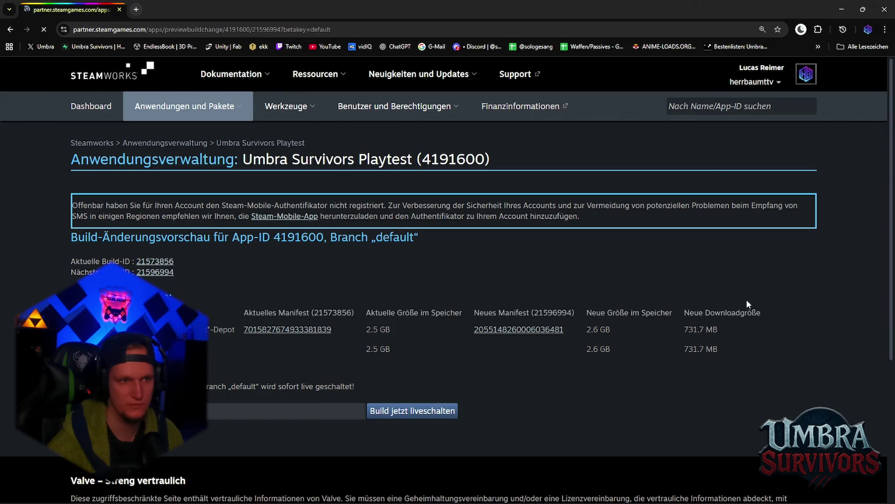
{"action": "left_click", "coordinate": [297, 414]}
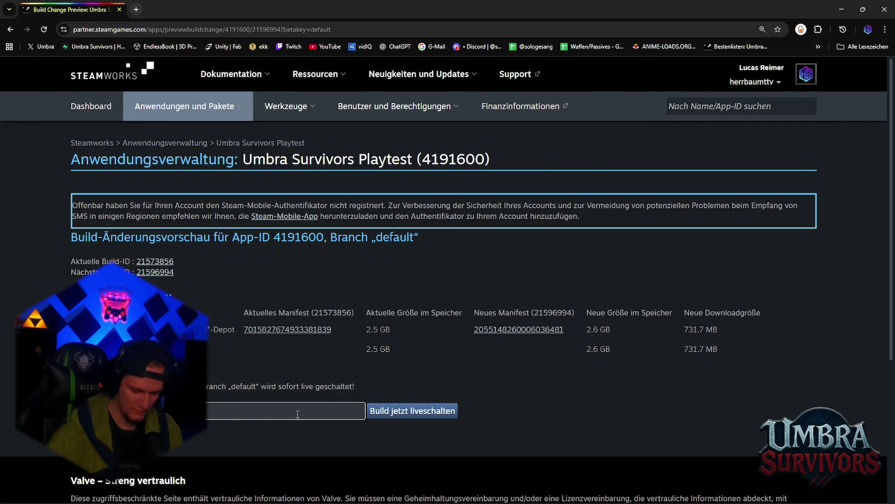
{"action": "left_click", "coordinate": [409, 411]}
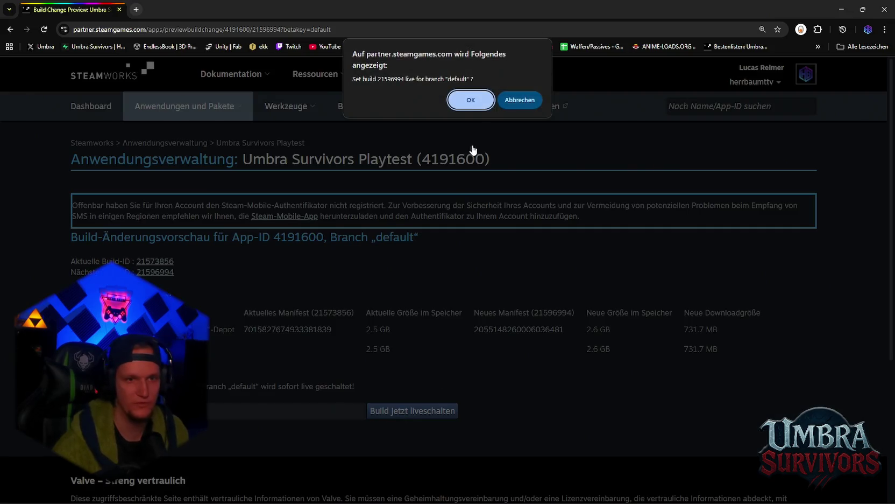
{"action": "left_click", "coordinate": [468, 100]}
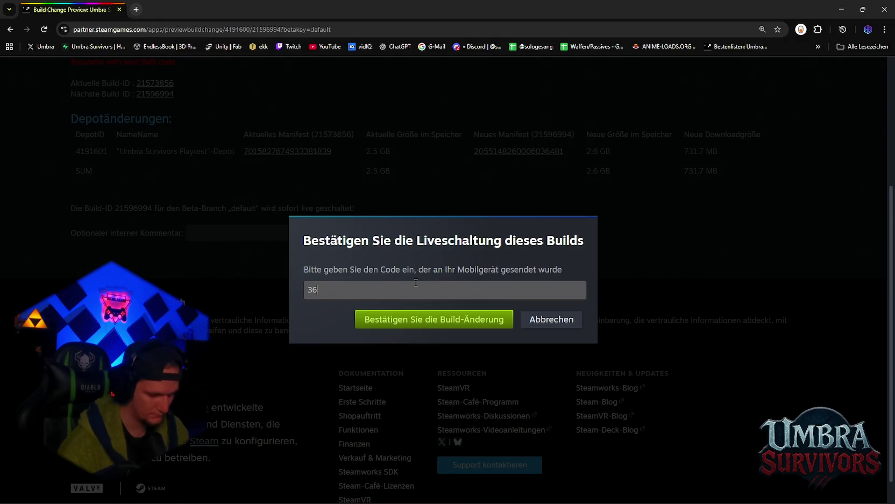
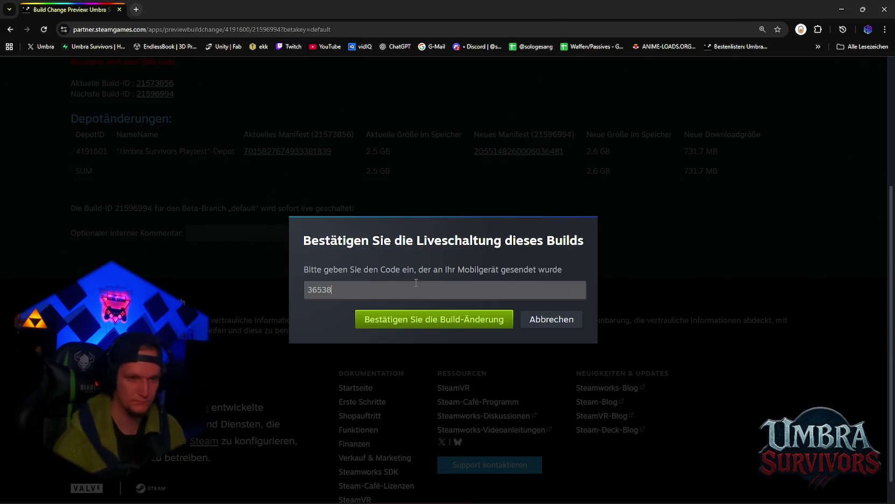
{"action": "key", "text": "Return"}
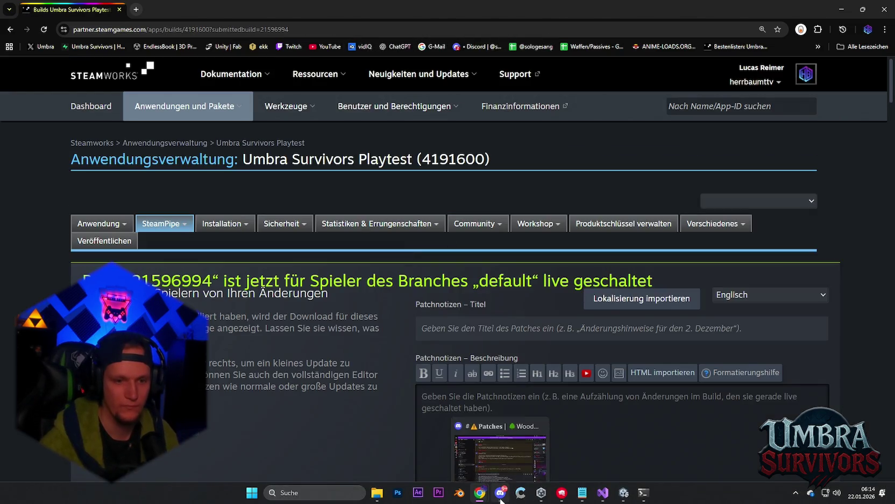
{"action": "left_click", "coordinate": [501, 497]}
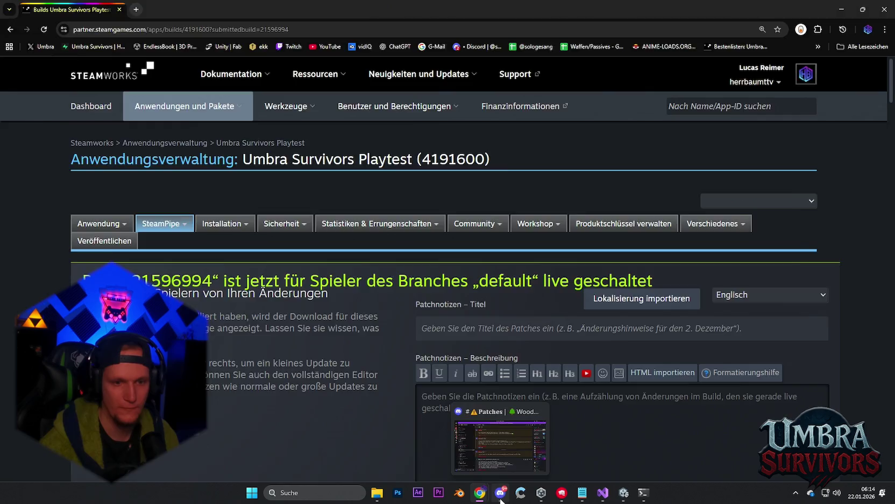
- Paste the Discord patch-notes draft into the description and delete the trailing @ Umbra Survivors line
{"action": "key", "text": "ctrl+a"}
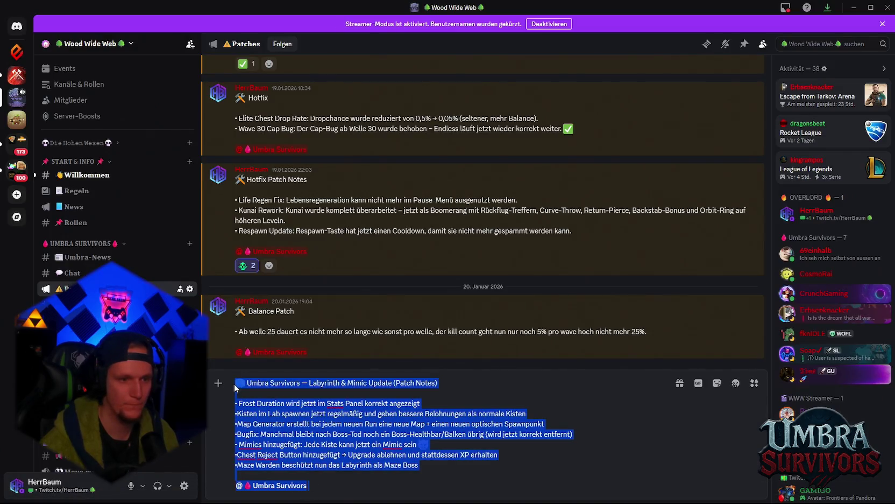
{"action": "left_click", "coordinate": [854, 7]}
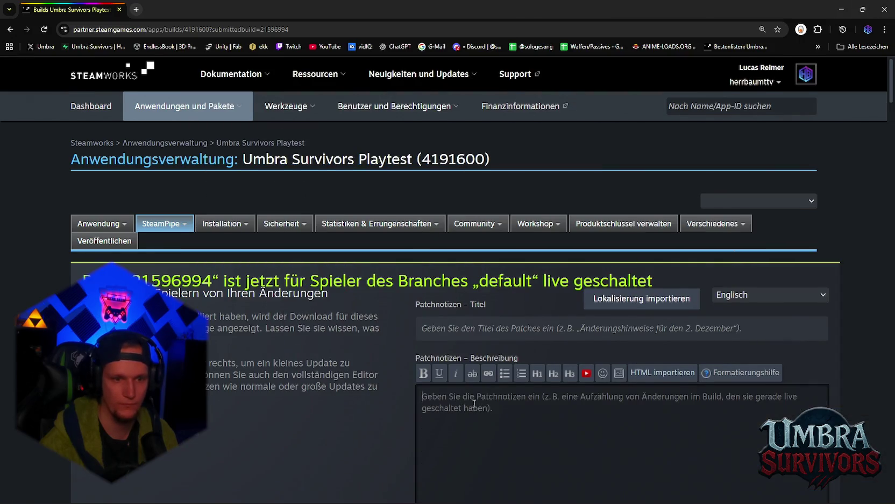
{"action": "key", "text": "ctrl+v"}
{"action": "left_click_drag", "start_coordinate": [707, 387], "coordinate": [541, 381]}
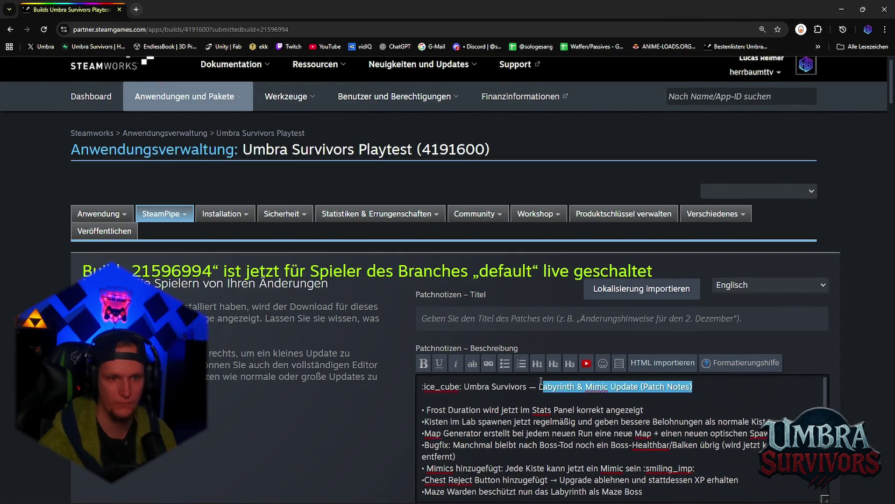
{"action": "scroll", "coordinate": [541, 385], "scroll_direction": "down", "scroll_amount": 1}
{"action": "key", "text": "ctrl+End"}
{"action": "key", "text": "shift+Home"}
{"action": "key", "text": "BackSpace"}
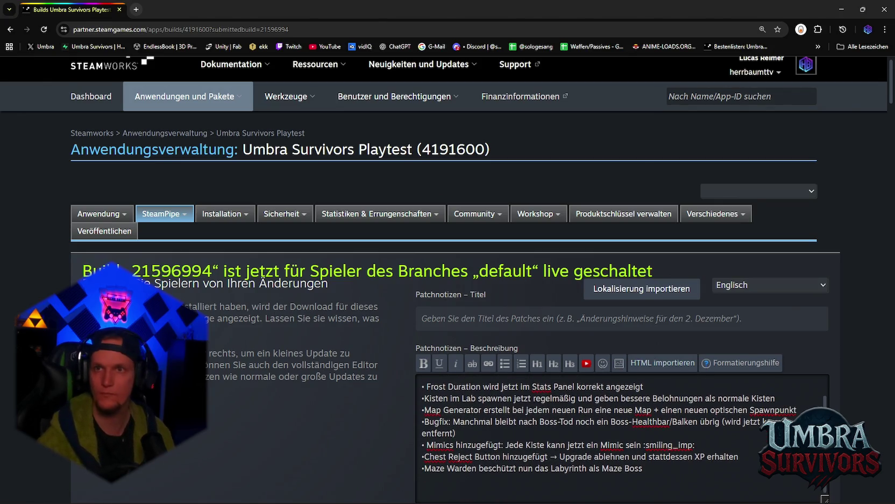
- Replace the :ice_cube: Umbra Survivors prefix with a map emoji and drop '(Patch Notes)' from the heading
{"action": "key", "text": "alt+Tab"}
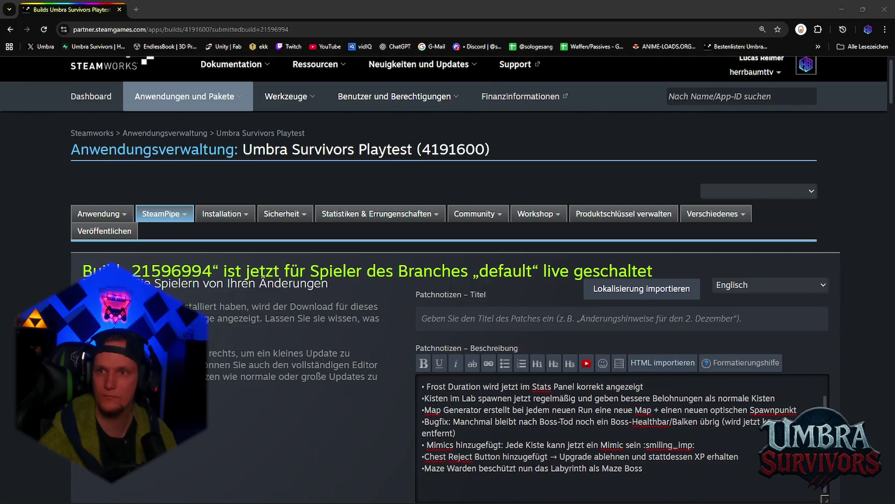
{"action": "scroll", "coordinate": [456, 388], "scroll_direction": "up", "scroll_amount": 1}
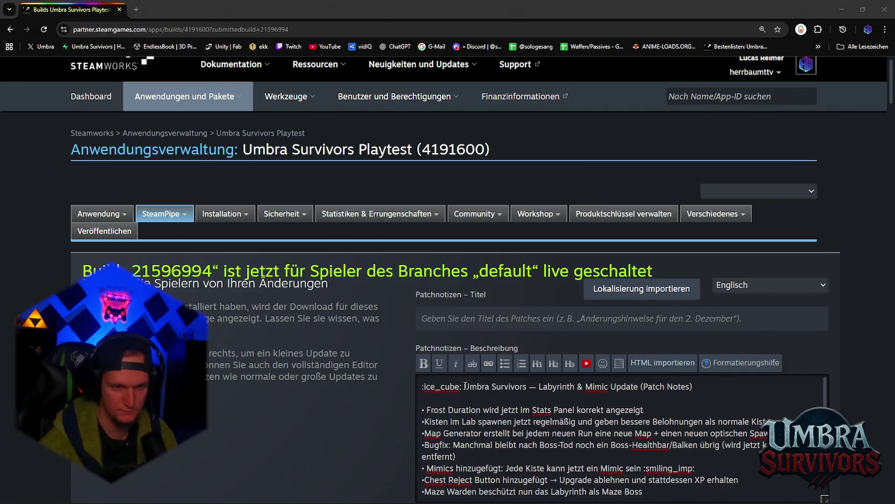
{"action": "left_click_drag", "start_coordinate": [465, 387], "coordinate": [415, 390]}
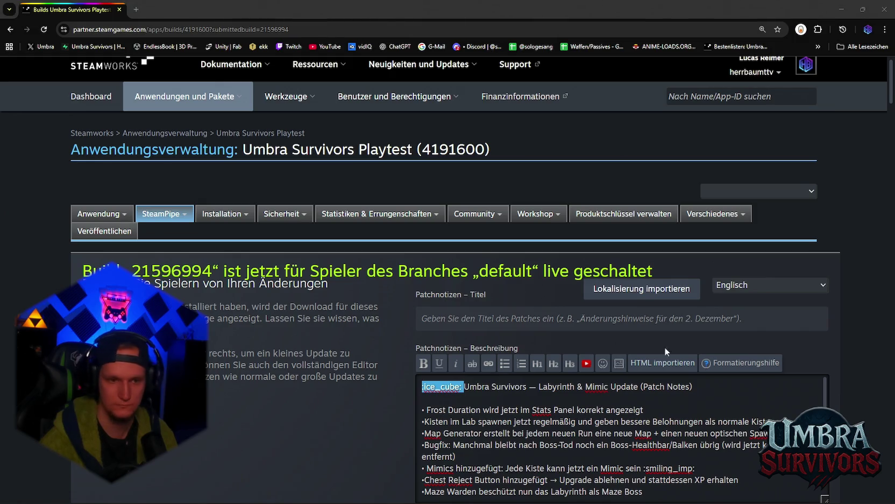
{"action": "left_click", "coordinate": [464, 388]}
{"action": "left_click_drag", "start_coordinate": [536, 387], "coordinate": [422, 388]}
{"action": "key", "text": "ctrl+v"}
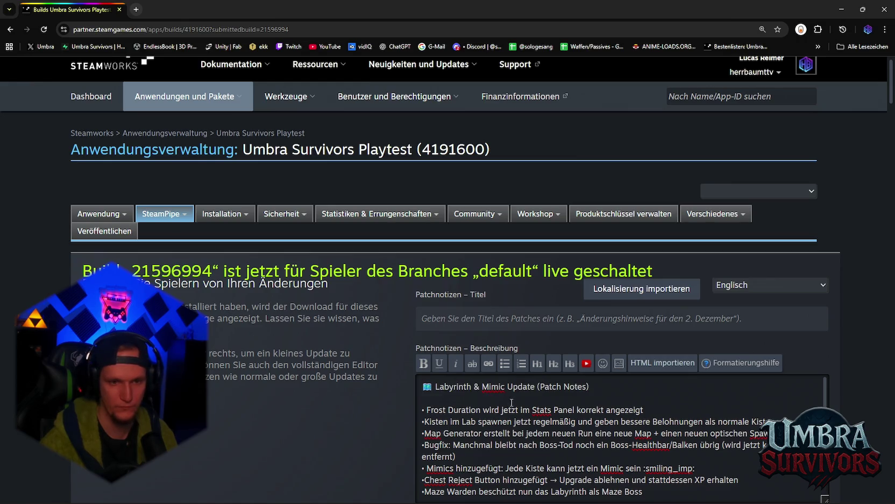
{"action": "left_click_drag", "start_coordinate": [597, 387], "coordinate": [539, 387]}
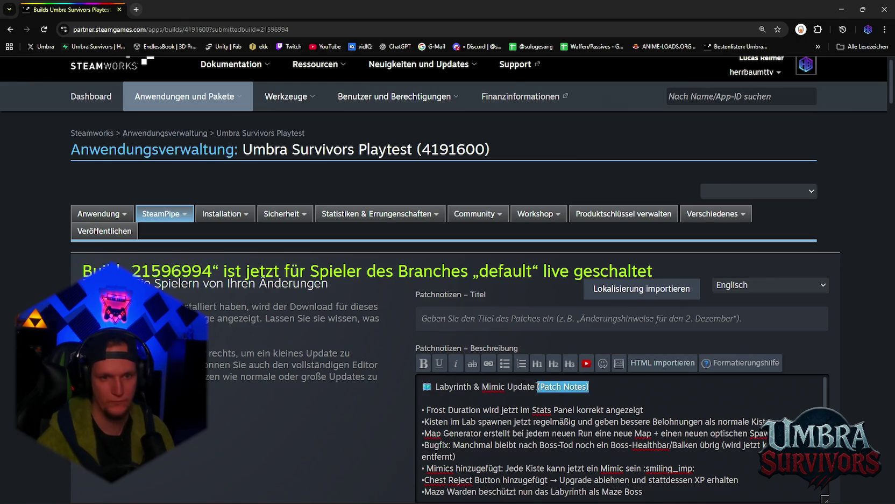
{"action": "key", "text": "BackSpace"}
- Add a '•Leaderboard resett' bullet after the Maze Warden line
{"action": "scroll", "coordinate": [517, 415], "scroll_direction": "down", "scroll_amount": 3}
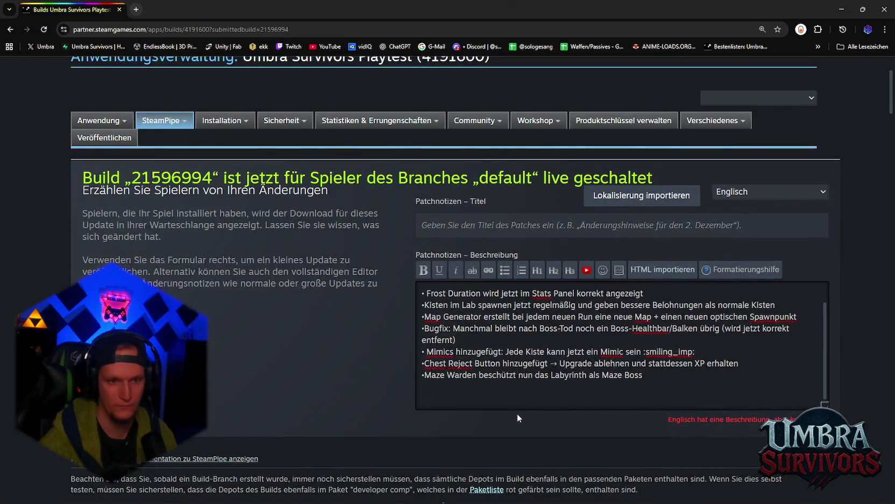
{"action": "scroll", "coordinate": [517, 418], "scroll_direction": "up", "scroll_amount": 3}
{"action": "key", "text": "Return"}
{"action": "type", "text": "•Leaderboard"}
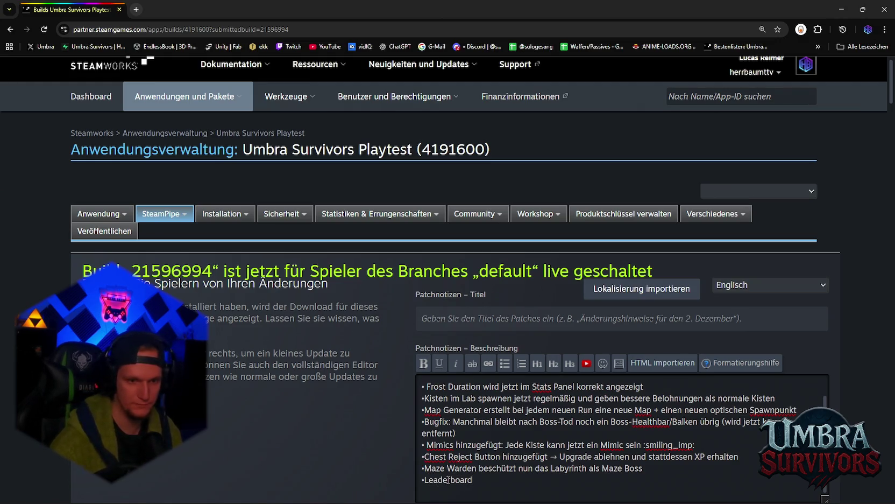
{"action": "type", "text": " Resset"}
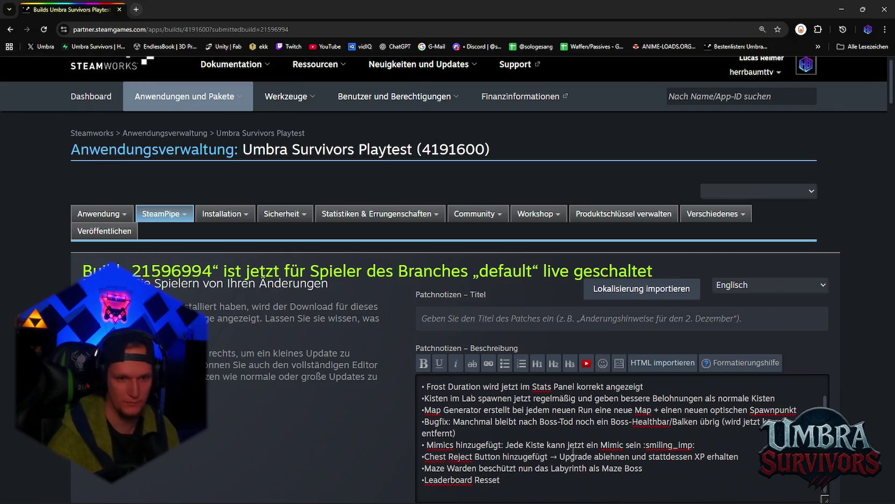
{"action": "key", "text": "BackSpace"}
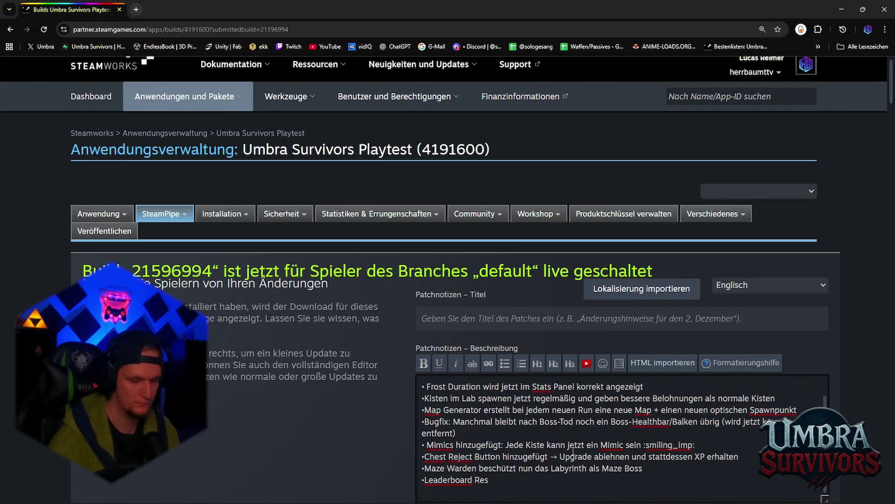
{"action": "key", "text": "BackSpace"}
{"action": "type", "text": "resett"}
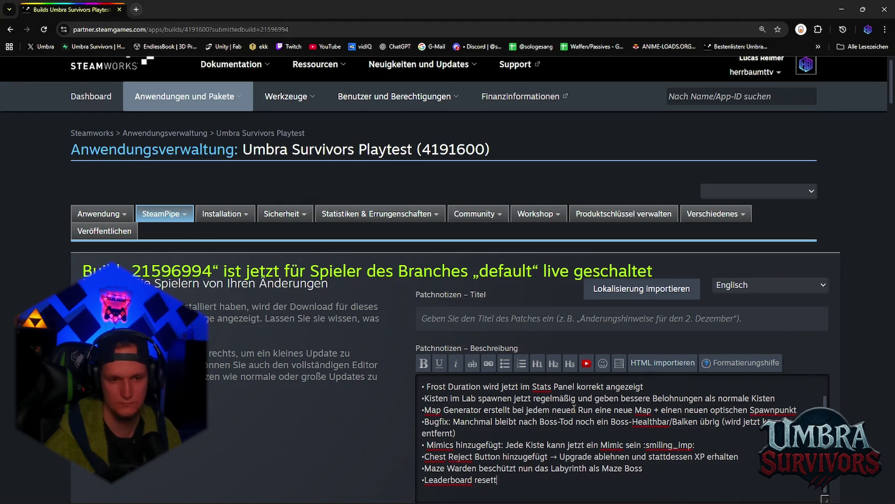
- Move the 'Labyrinth & Mimic Update' heading into the patch title field and delete it from the description
{"action": "scroll", "coordinate": [574, 409], "scroll_direction": "down", "scroll_amount": 3}
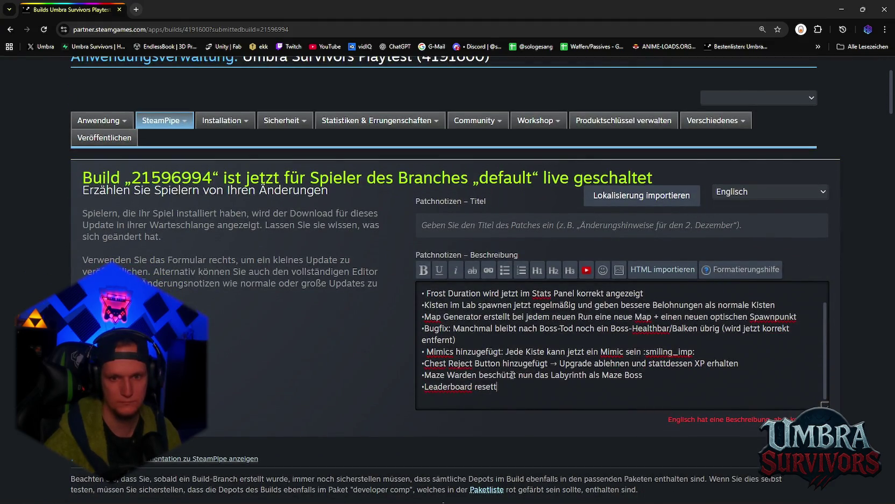
{"action": "scroll", "coordinate": [515, 374], "scroll_direction": "up", "scroll_amount": 4}
{"action": "left_click_drag", "start_coordinate": [536, 387], "coordinate": [413, 386]}
{"action": "key", "text": "ctrl+c"}
{"action": "left_click", "coordinate": [460, 318]}
{"action": "key", "text": "ctrl+v"}
{"action": "left_click_drag", "start_coordinate": [536, 387], "coordinate": [411, 382]}
{"action": "key", "text": "BackSpace"}
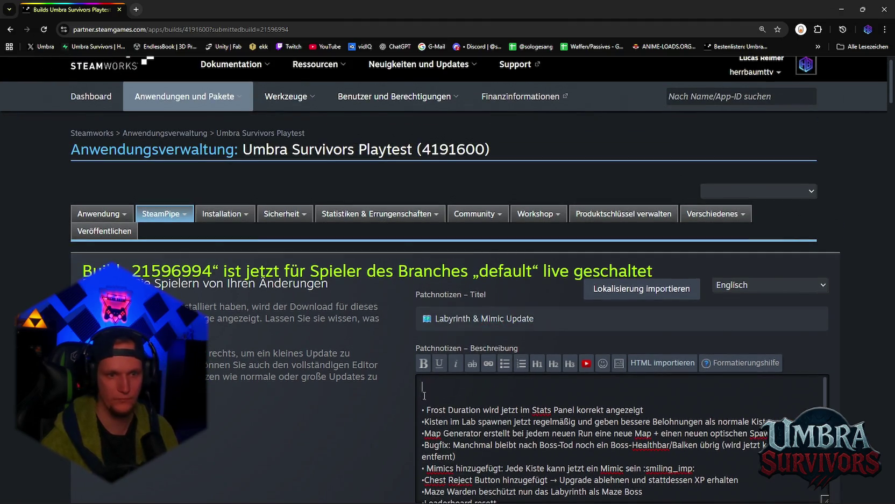
{"action": "key", "text": "BackSpace"}
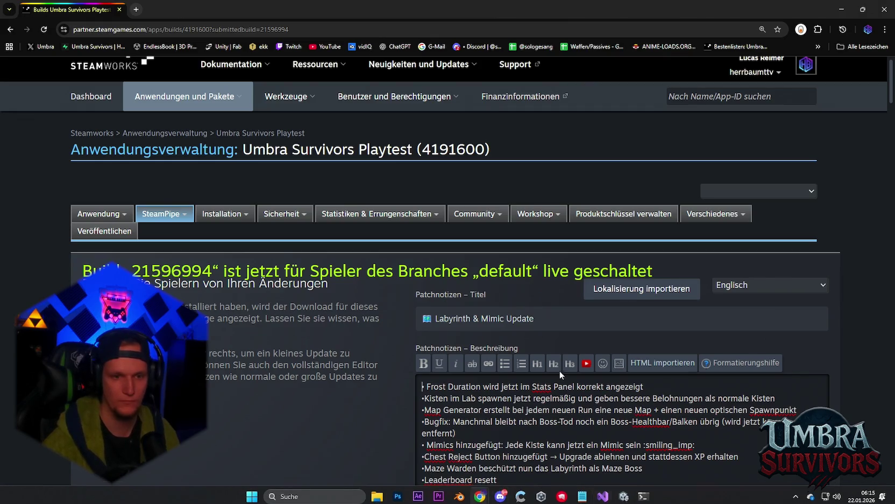
{"action": "scroll", "coordinate": [560, 371], "scroll_direction": "down", "scroll_amount": 3}
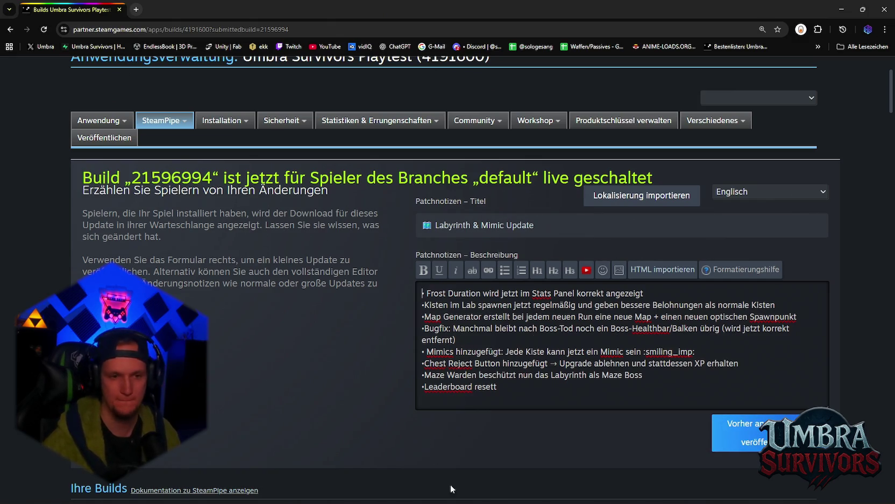
{"action": "mouse_move", "coordinate": [614, 494]}
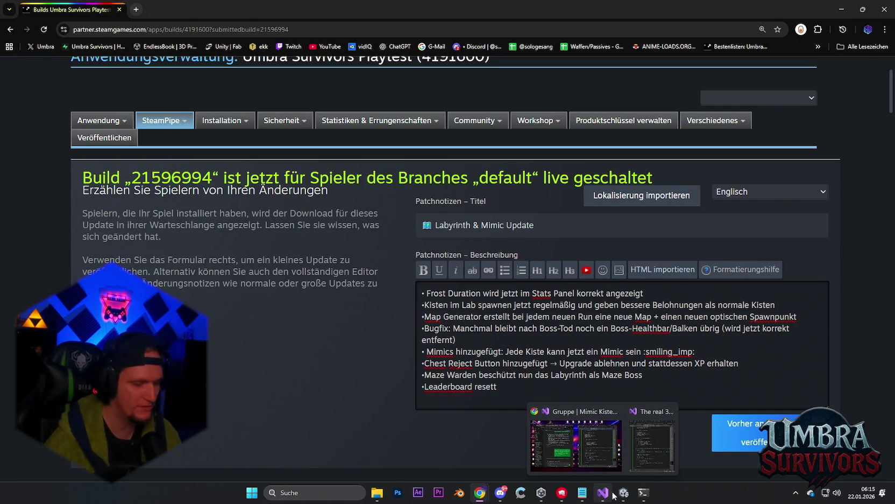
- Insert a '•Mjolnier Skin Rework' bullet below Maze Boss in the Discord draft and select it
{"action": "left_click", "coordinate": [500, 492]}
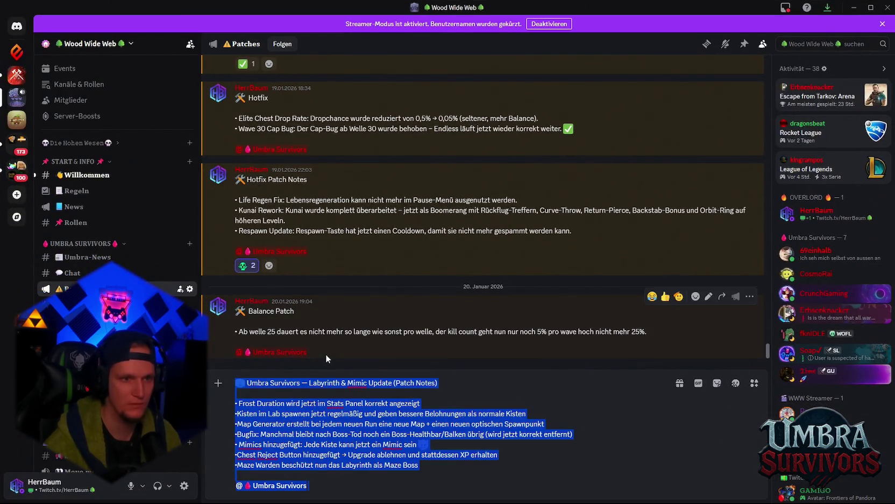
{"action": "left_click", "coordinate": [319, 475]}
{"action": "left_click", "coordinate": [424, 465]}
{"action": "left_click", "coordinate": [237, 464]}
{"action": "left_click", "coordinate": [425, 465]}
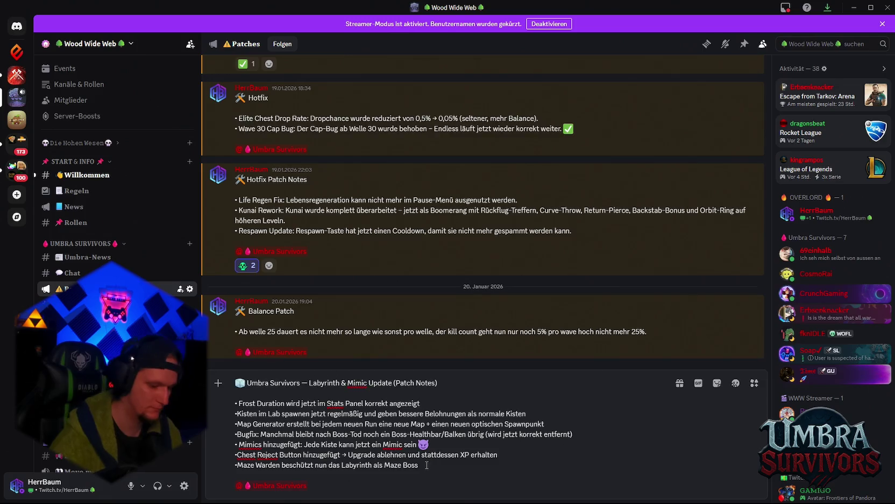
{"action": "key", "text": "shift+Return"}
{"action": "type", "text": "•Mjol"}
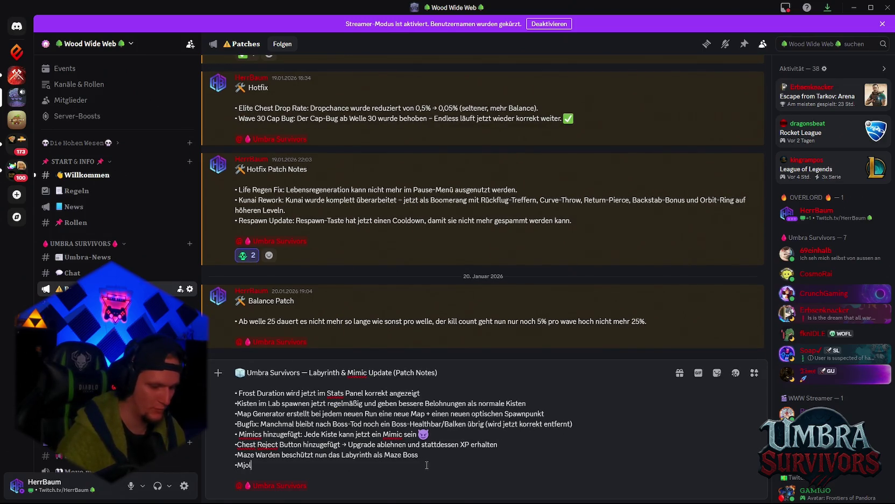
{"action": "type", "text": "nier Re"}
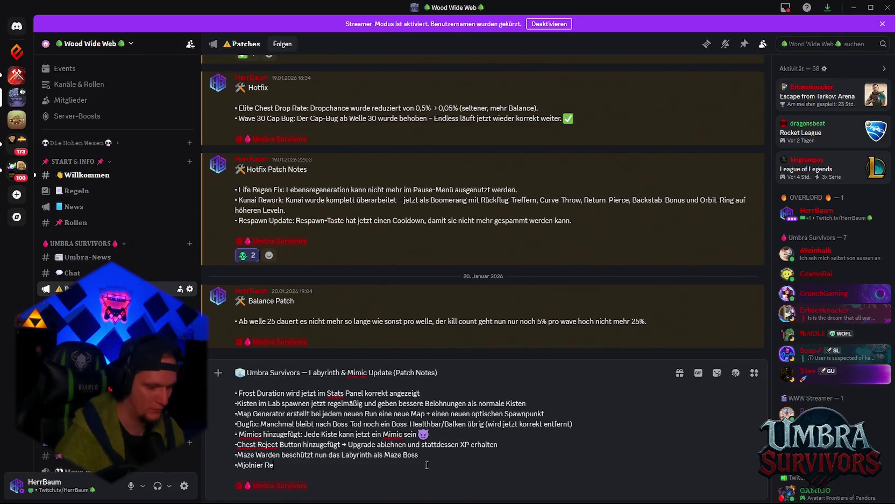
{"action": "type", "text": "work"}
{"action": "left_click_drag", "start_coordinate": [294, 465], "coordinate": [266, 466]}
{"action": "type", "text": "S"}
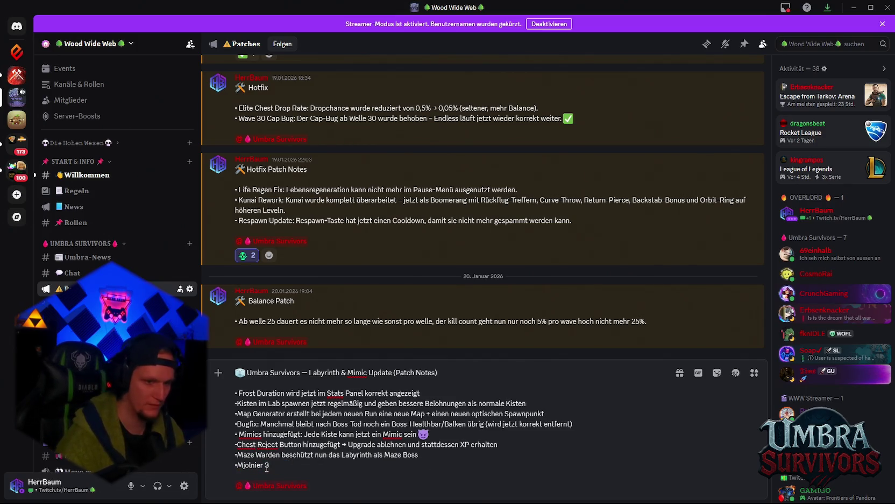
{"action": "type", "text": "kin Rework"}
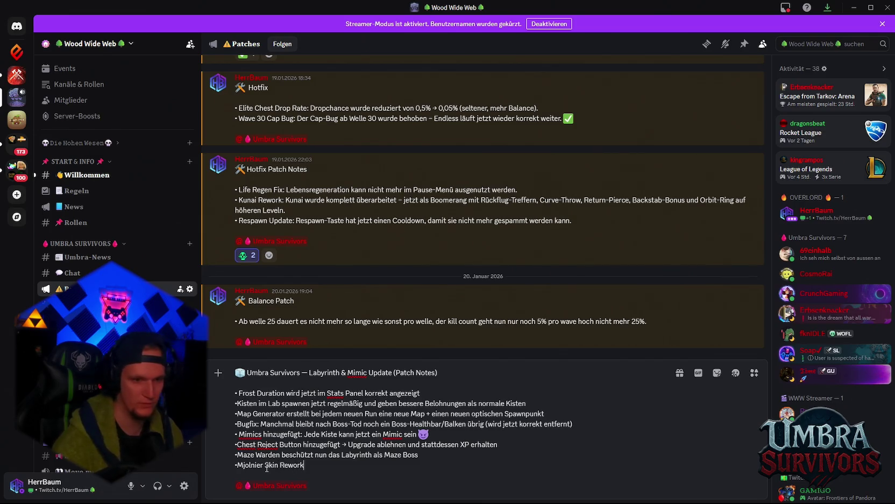
{"action": "left_click_drag", "start_coordinate": [305, 466], "coordinate": [235, 466]}
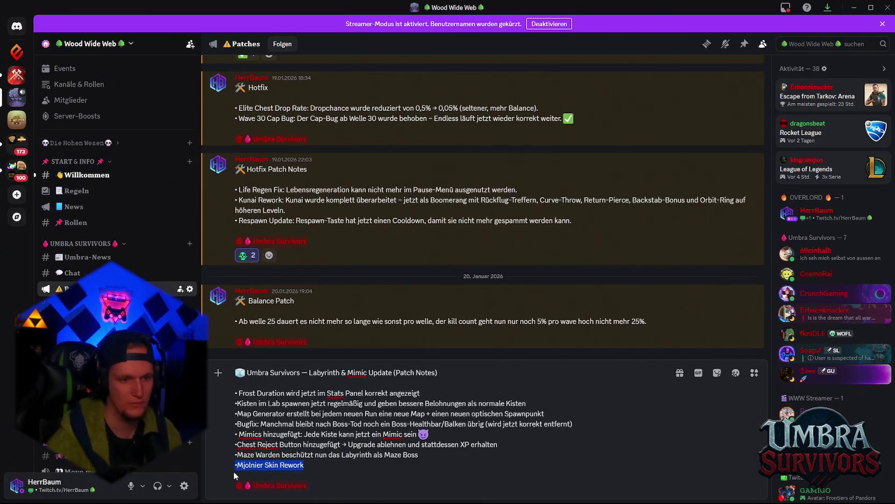
{"action": "mouse_move", "coordinate": [624, 494]}
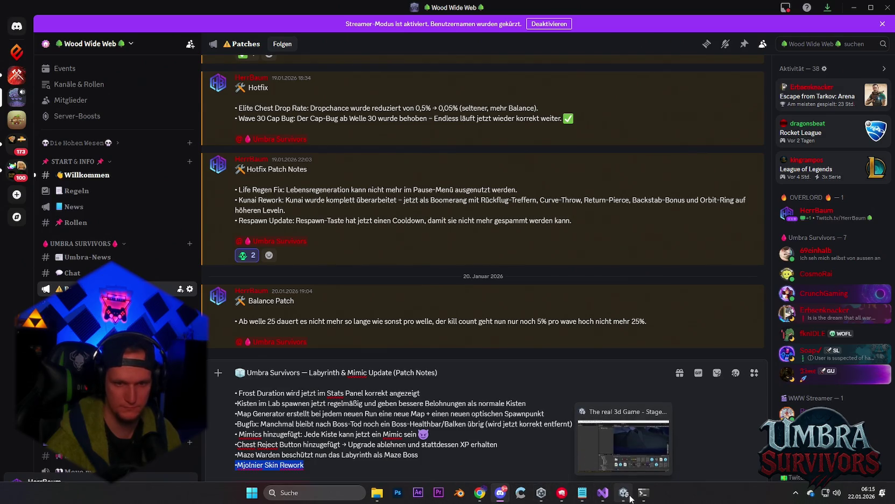
{"action": "mouse_move", "coordinate": [483, 498]}
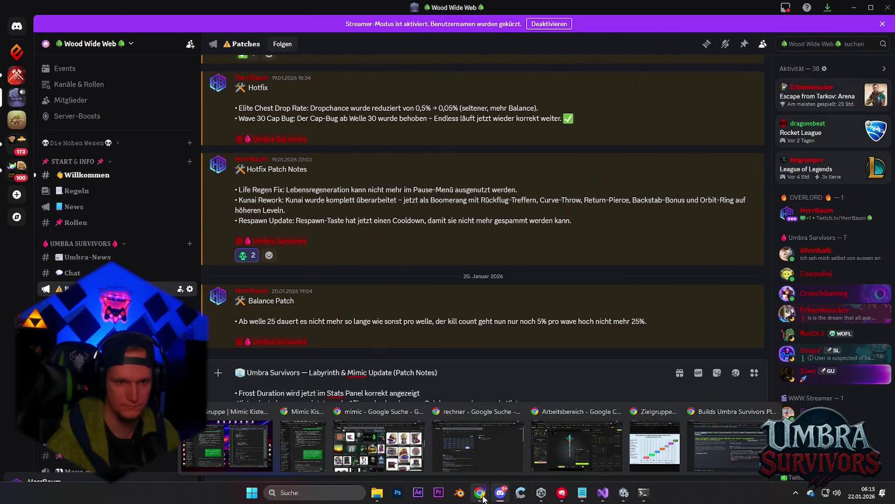
{"action": "left_click", "coordinate": [732, 444]}
- Add a '•Mjolnier skin rework' line under Leaderboard resett in the description
{"action": "key", "text": "Return"}
{"action": "type", "text": "•Mjolnier Skin Rework"}
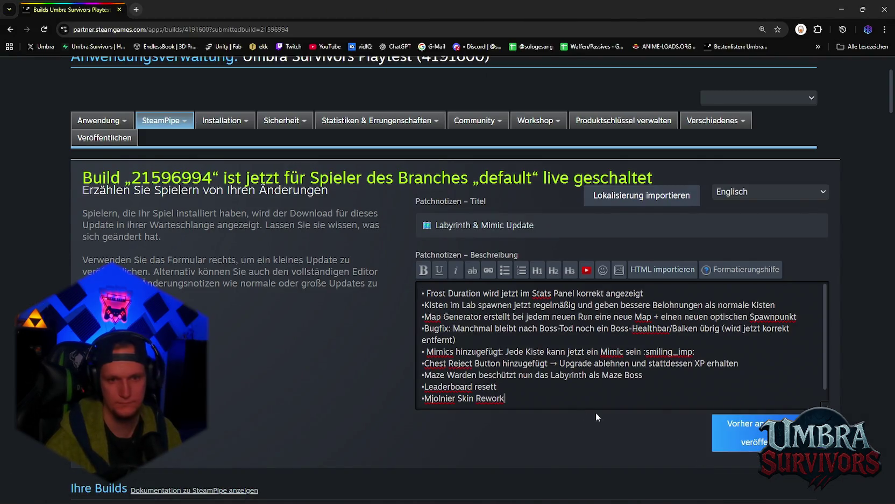
{"action": "double_click", "coordinate": [489, 399]}
{"action": "type", "text": "rework"}
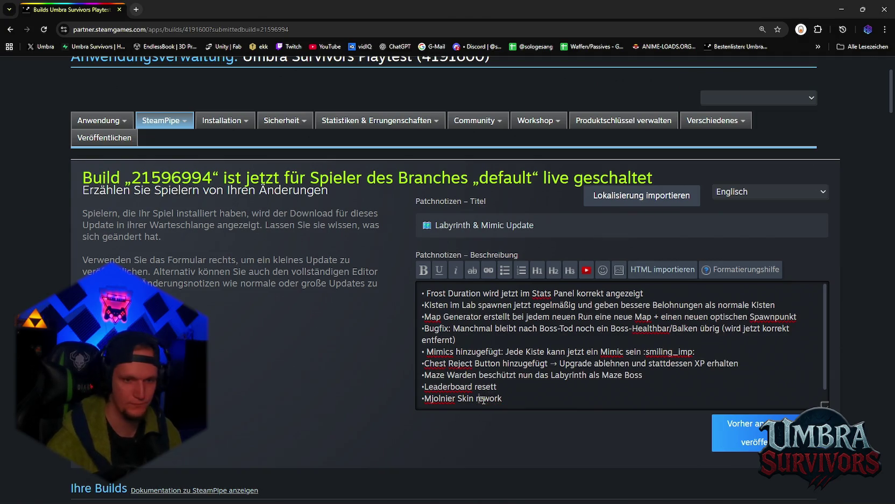
{"action": "left_click", "coordinate": [459, 398]}
{"action": "key", "text": "BackSpace"}
{"action": "type", "text": "s"}
{"action": "key", "text": "End"}
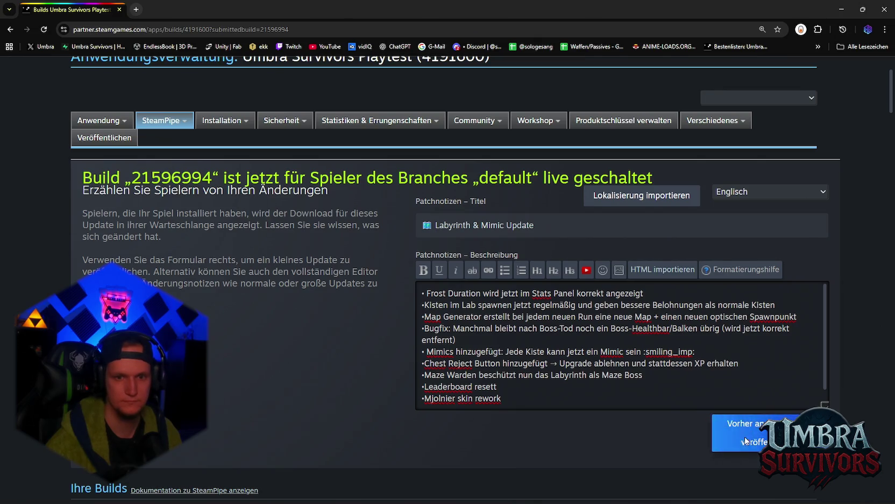
- Remove :smiling_imp: from the Mimic line after previewing, then publish as a small update
{"action": "left_click", "coordinate": [745, 437]}
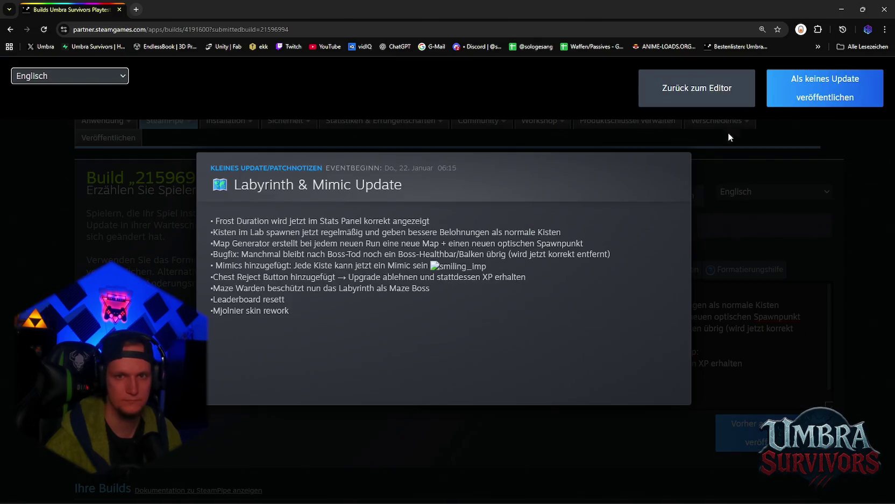
{"action": "left_click", "coordinate": [675, 89]}
{"action": "left_click_drag", "start_coordinate": [695, 351], "coordinate": [644, 352]}
{"action": "key", "text": "BackSpace"}
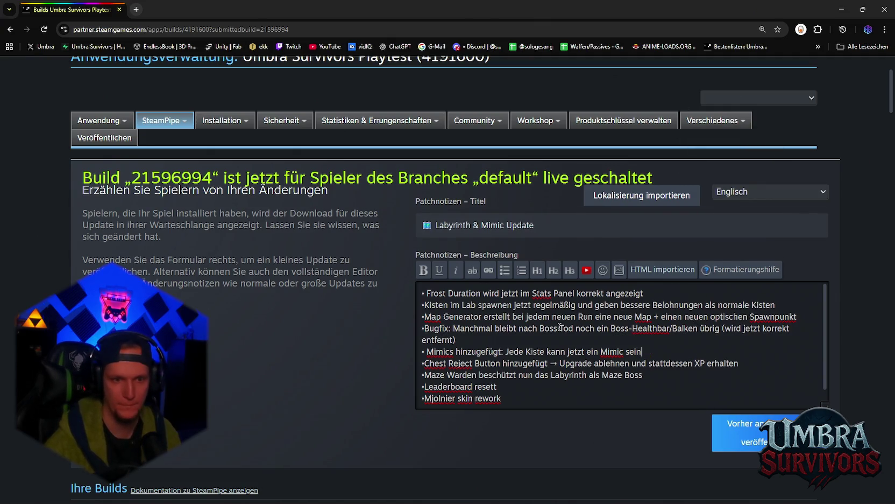
{"action": "left_click", "coordinate": [745, 436]}
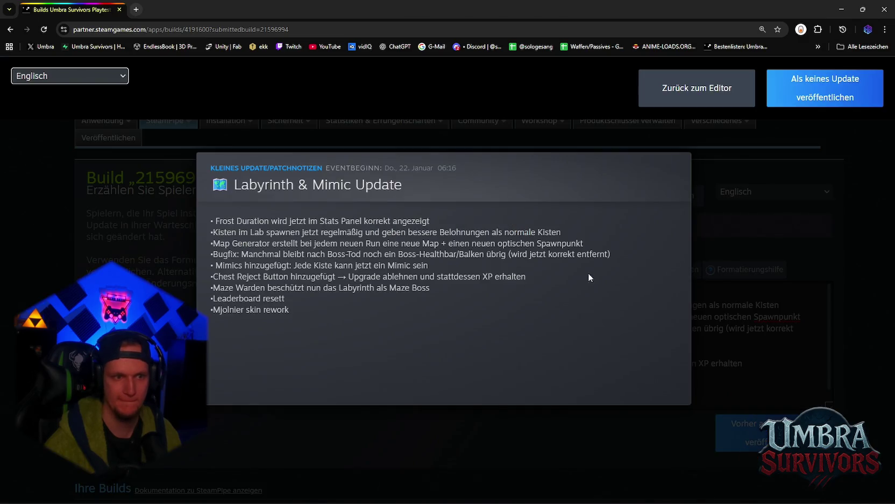
{"action": "left_click", "coordinate": [812, 95]}
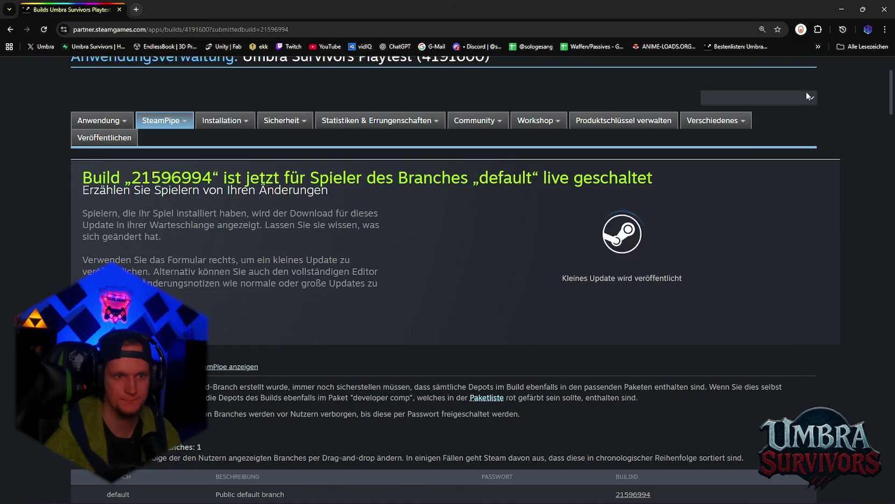
{"action": "left_click", "coordinate": [501, 493]}
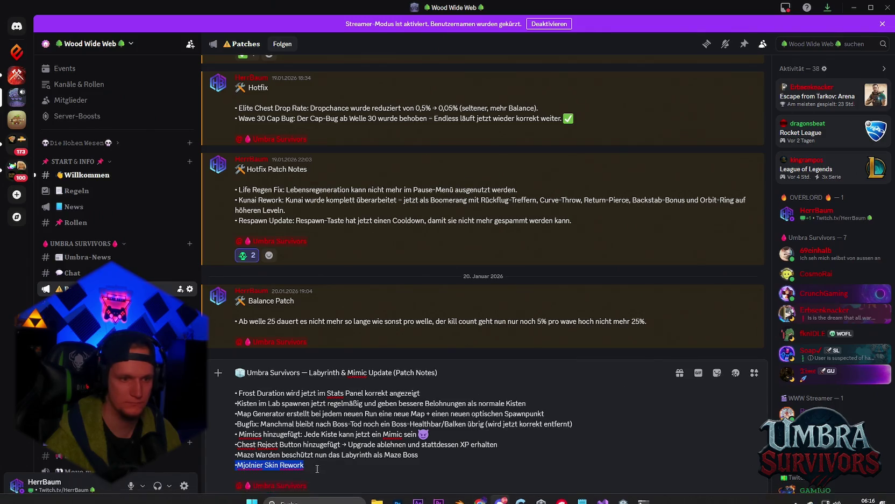
- Post the Labyrinth & Mimic notes in #Patches, share them with followers, and paste the Leaderboard Reset notice
{"action": "left_click", "coordinate": [392, 420]}
{"action": "key", "text": "Return"}
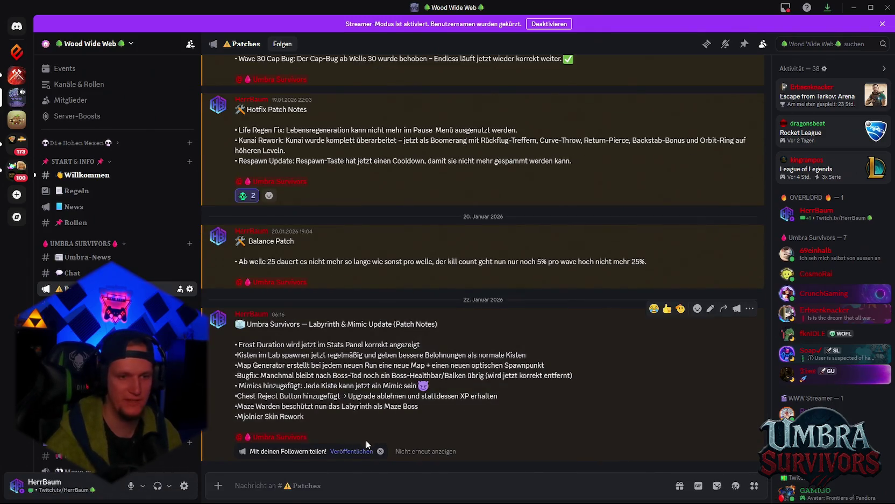
{"action": "left_click", "coordinate": [352, 451]}
{"action": "left_click", "coordinate": [514, 289]}
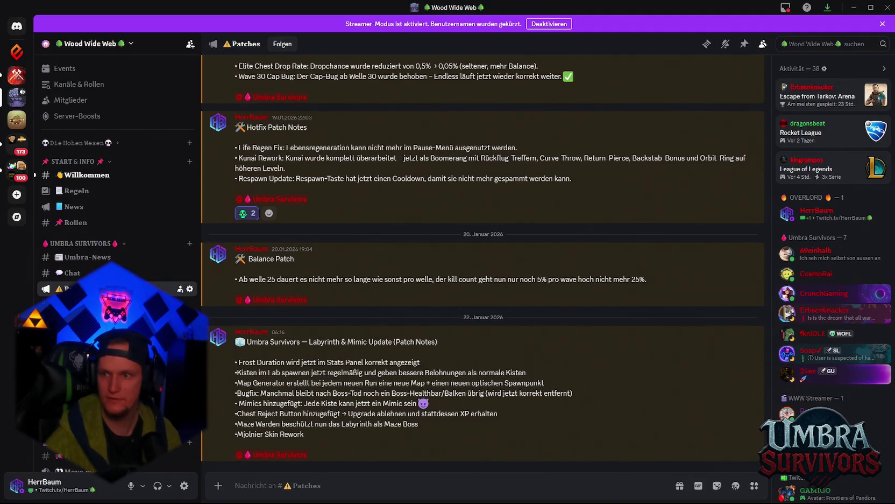
{"action": "key", "text": "ctrl+v"}
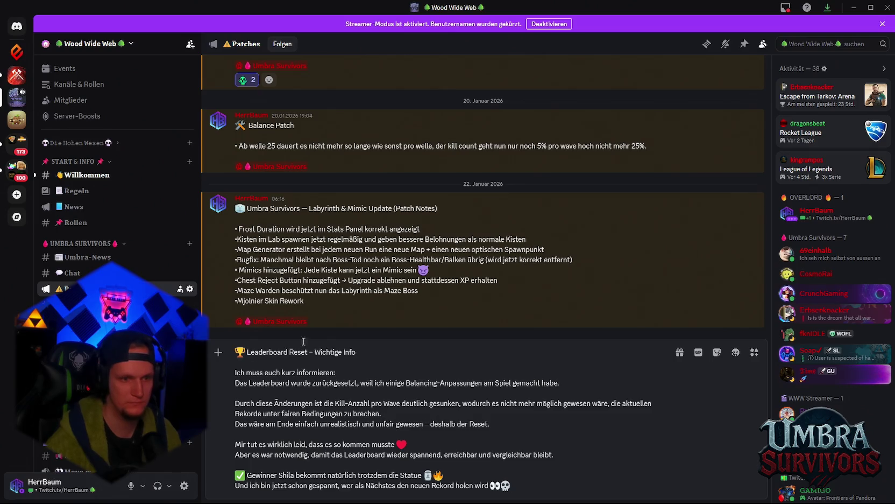